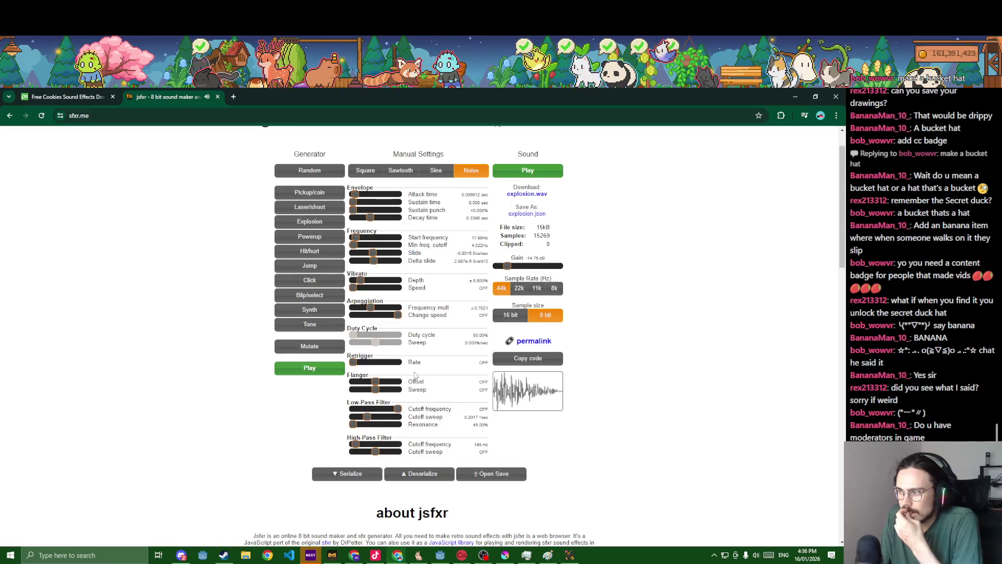
Try the low-pass cutoff frequency, then switch it back off.
{"action": "left_click", "coordinate": [397, 409]}
{"action": "left_click", "coordinate": [398, 410]}
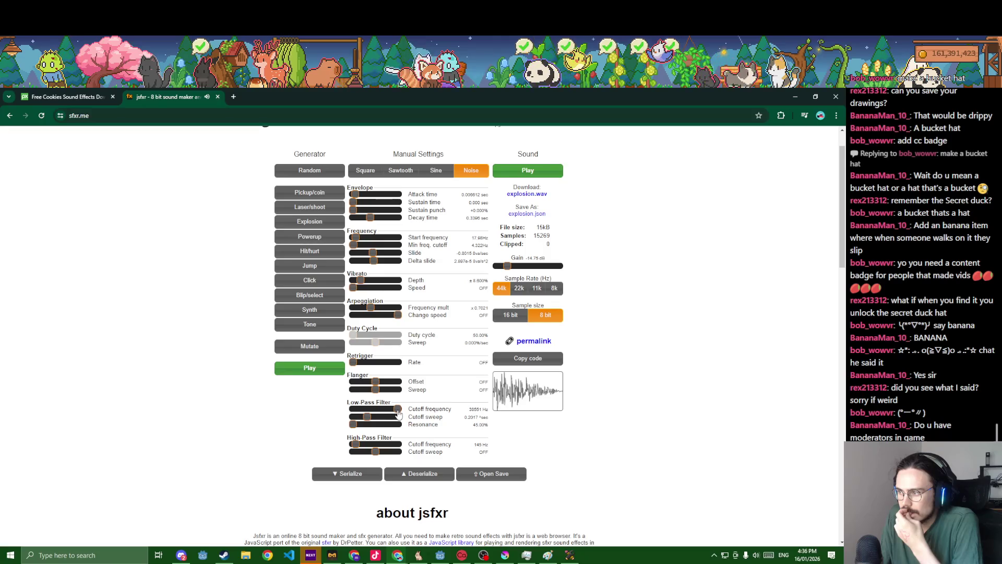
{"action": "left_click", "coordinate": [398, 412]}
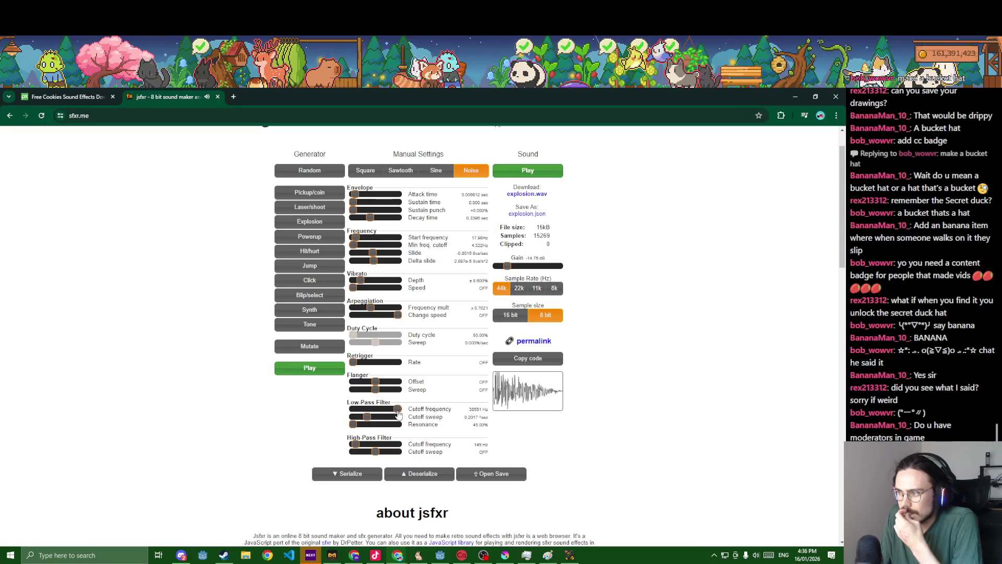
{"action": "left_click", "coordinate": [399, 410]}
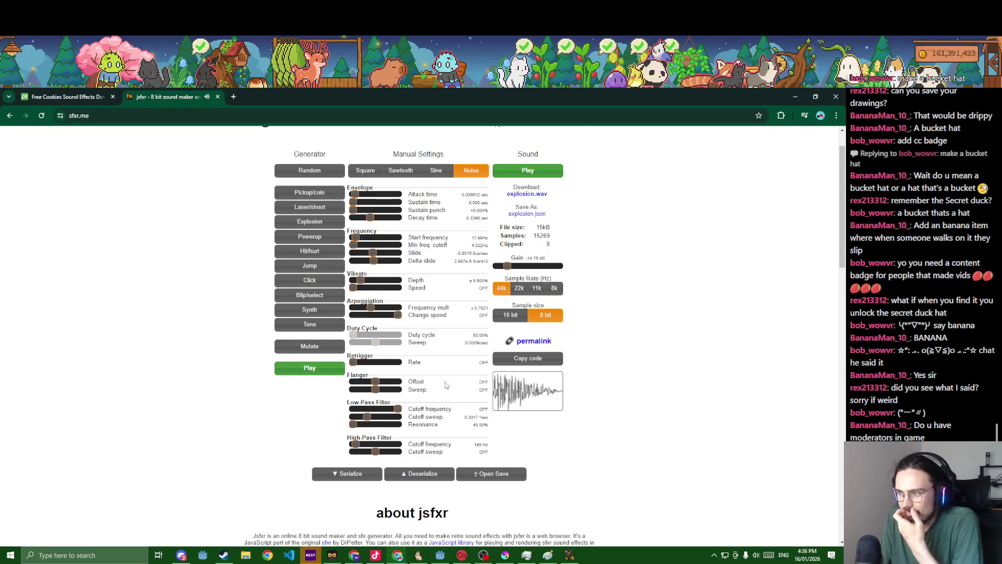
Download the explosion sound as explosion.wav and show it in its folder.
{"action": "scroll", "coordinate": [449, 389], "scroll_direction": "up", "scroll_amount": 1}
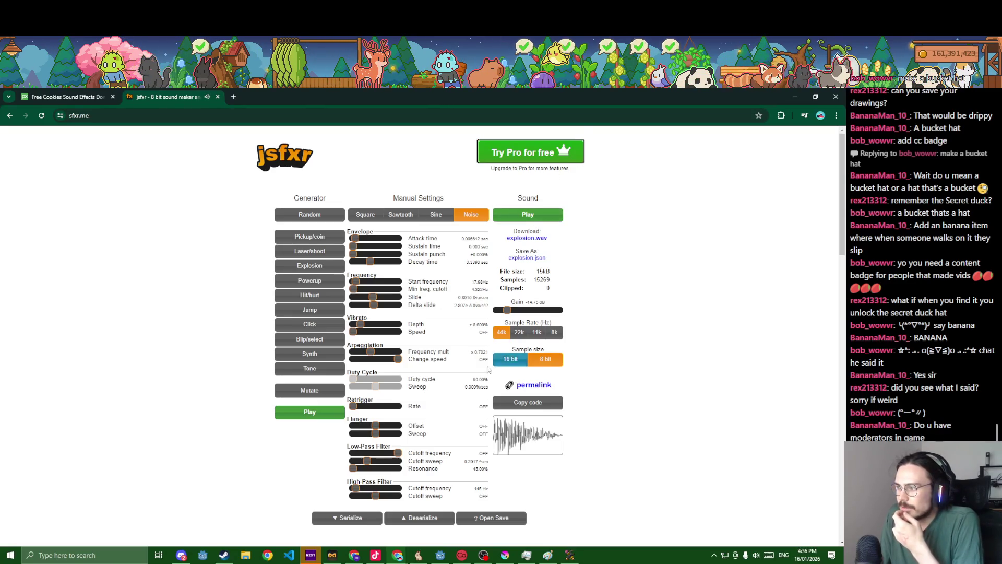
{"action": "scroll", "coordinate": [489, 368], "scroll_direction": "down", "scroll_amount": 5}
{"action": "scroll", "coordinate": [473, 370], "scroll_direction": "up", "scroll_amount": 1}
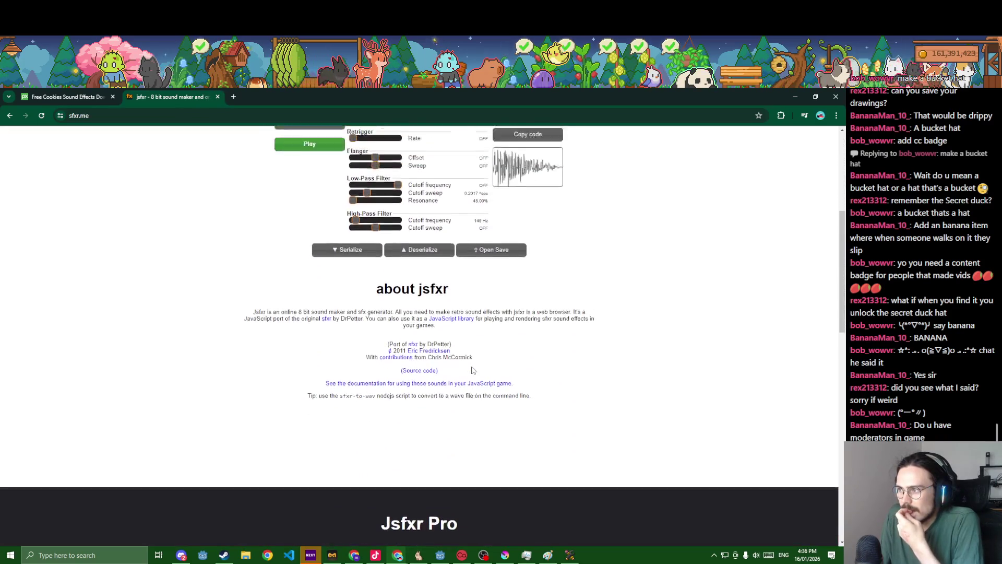
{"action": "scroll", "coordinate": [472, 370], "scroll_direction": "up", "scroll_amount": 2}
{"action": "scroll", "coordinate": [581, 371], "scroll_direction": "up", "scroll_amount": 3}
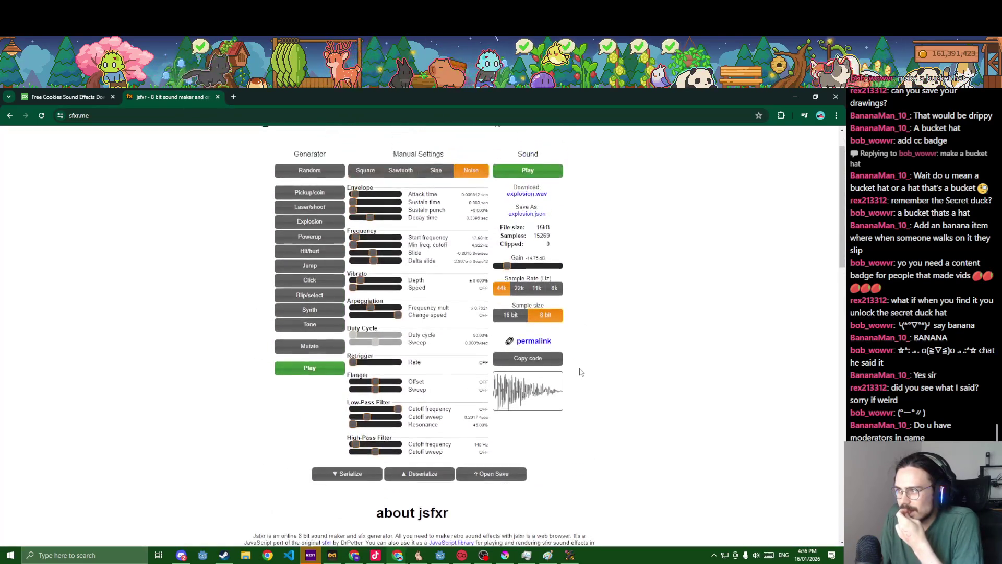
{"action": "left_click", "coordinate": [538, 194]}
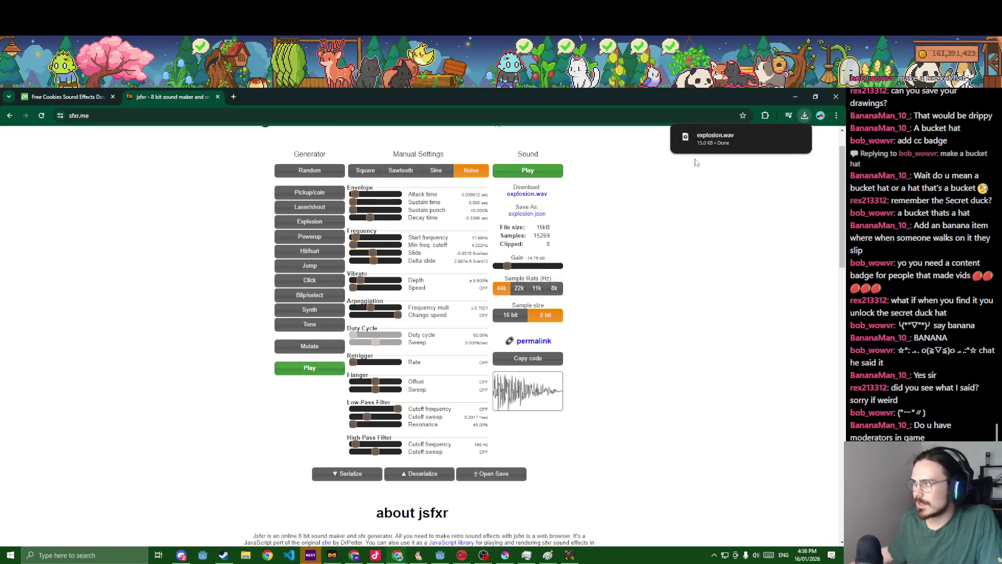
{"action": "left_click", "coordinate": [782, 137]}
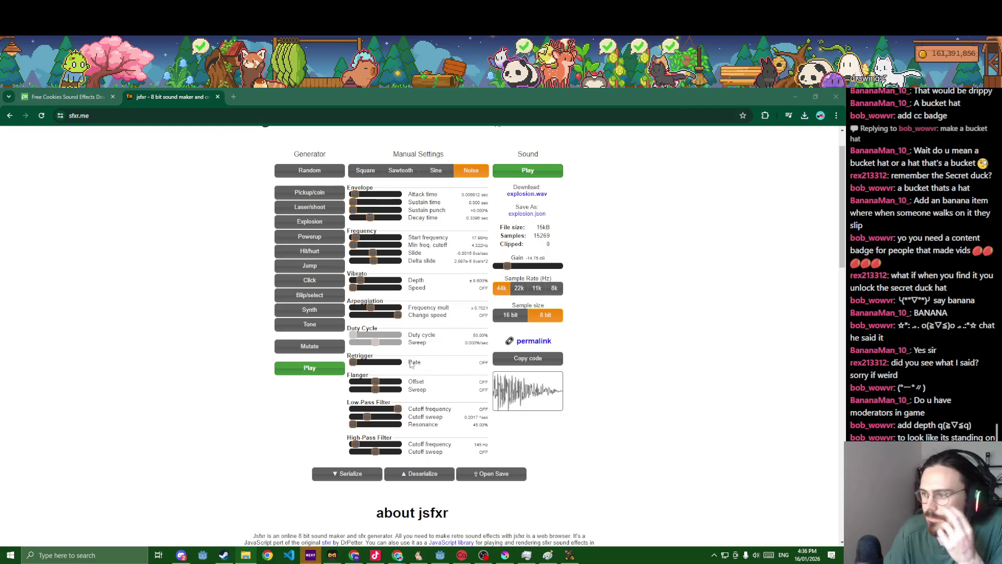
Push the high-pass cutoff to maximum and back down, and flatten the pitch slide.
{"action": "left_click", "coordinate": [360, 445]}
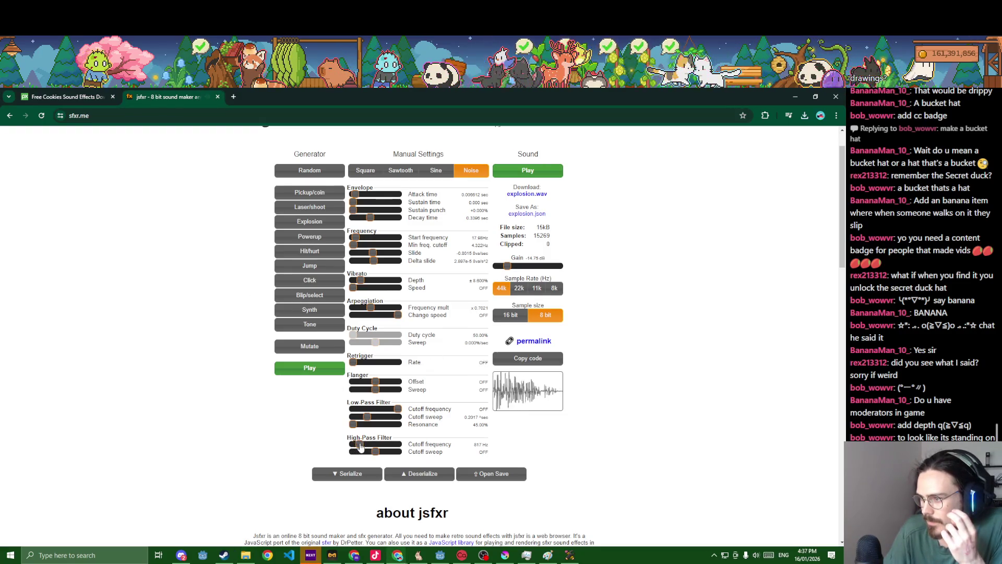
{"action": "left_click", "coordinate": [369, 444]}
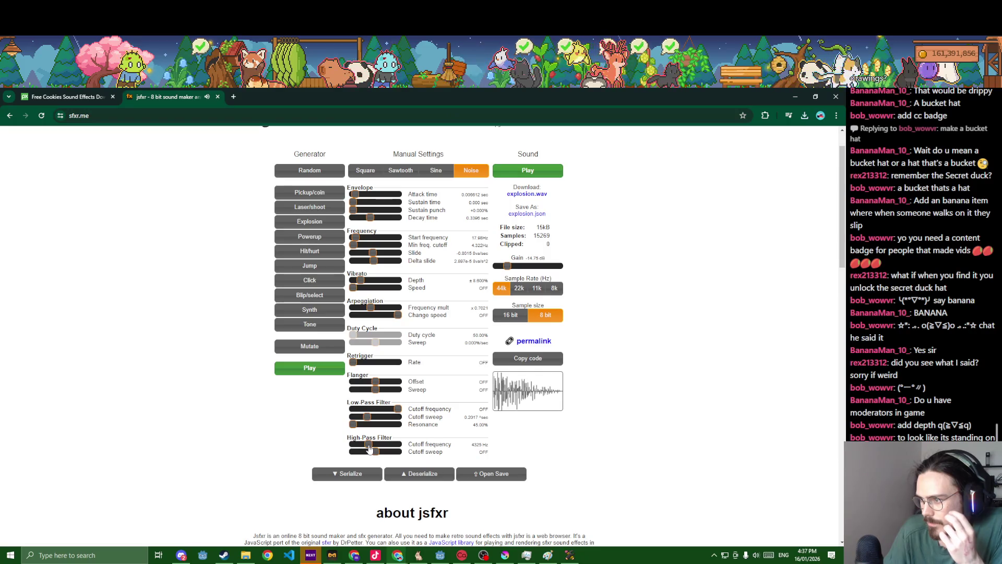
{"action": "left_click", "coordinate": [372, 444]}
{"action": "left_click", "coordinate": [376, 444]}
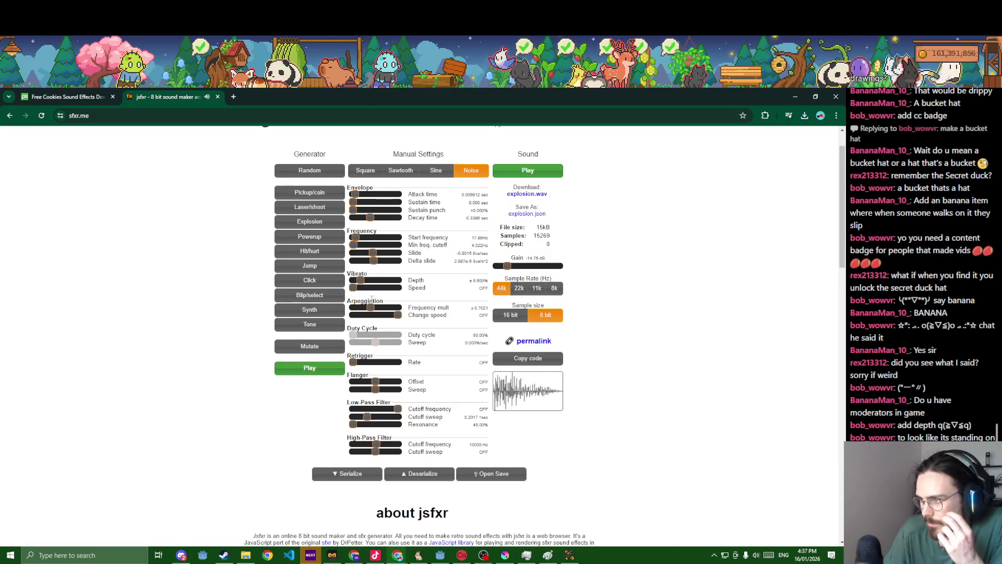
{"action": "left_click", "coordinate": [375, 254]}
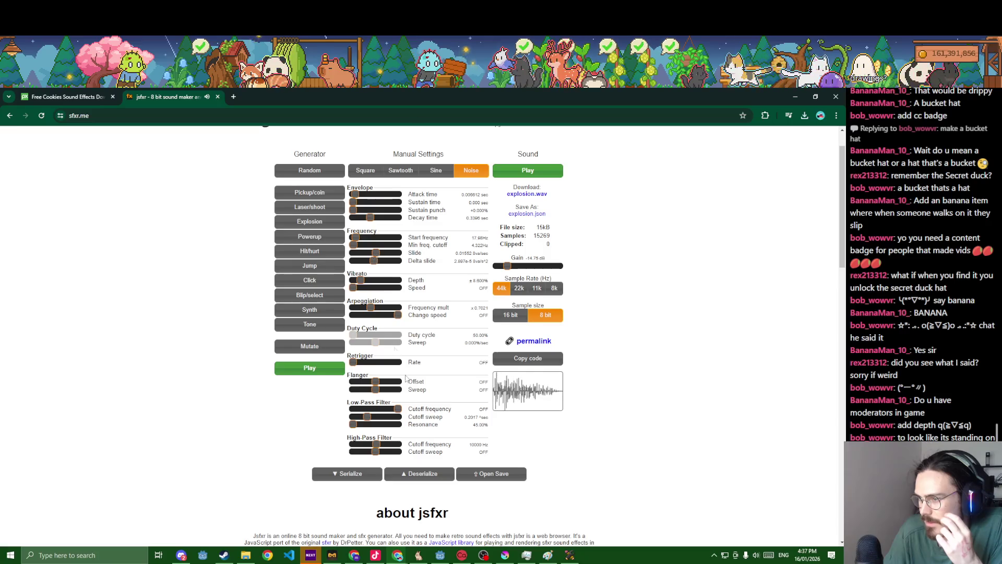
{"action": "left_click", "coordinate": [371, 444]}
{"action": "left_click", "coordinate": [366, 444]}
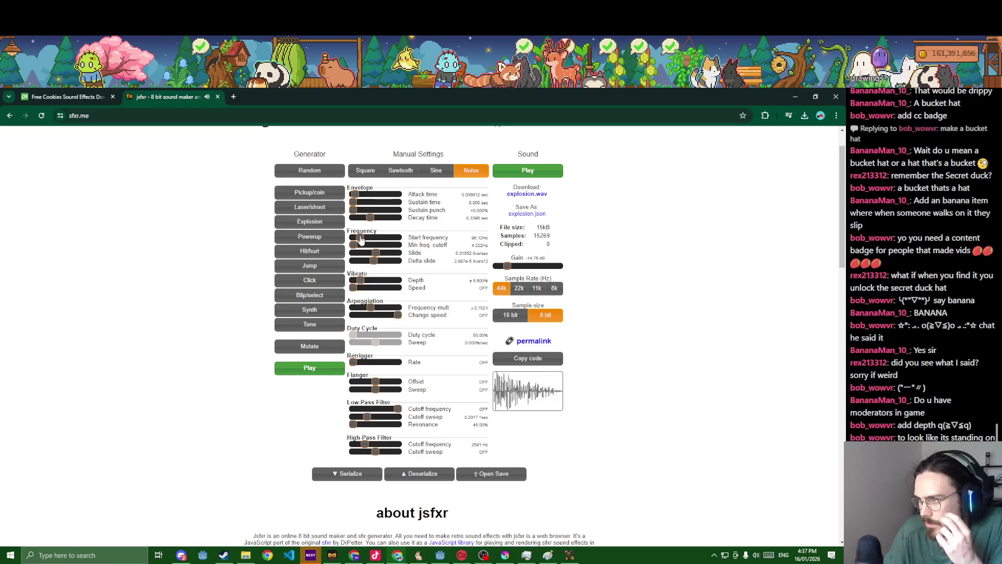
Lower the start frequency, bend the slide slightly downward, and settle high-pass at 5649 Hz.
{"action": "left_click_drag", "start_coordinate": [360, 238], "coordinate": [360, 239]}
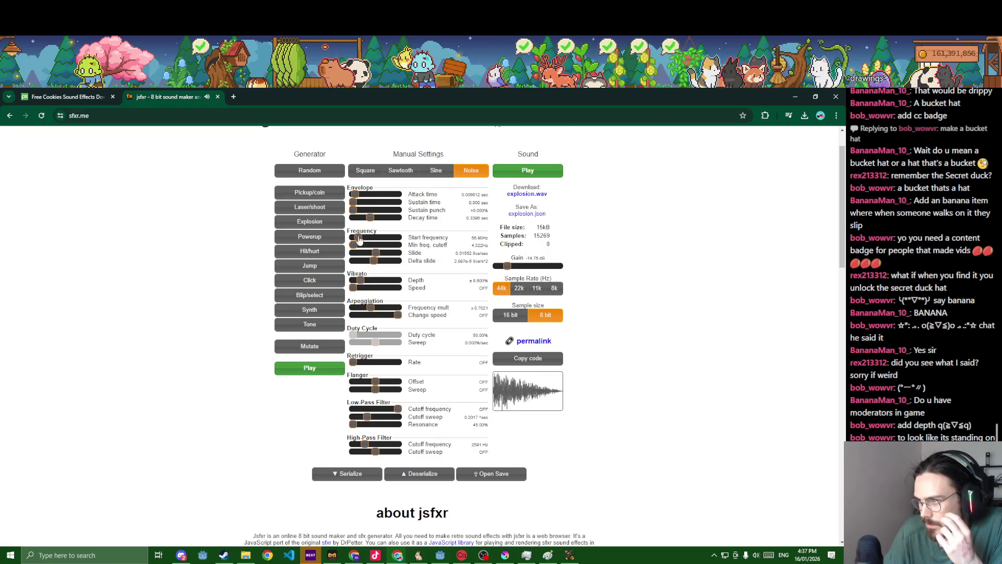
{"action": "left_click", "coordinate": [360, 445]}
{"action": "left_click_drag", "start_coordinate": [368, 448], "coordinate": [370, 448]}
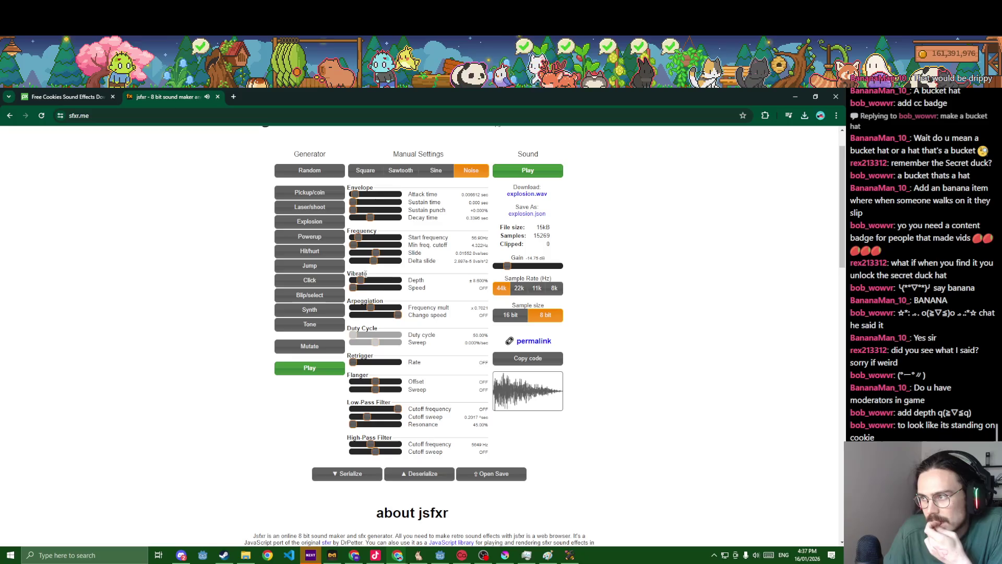
{"action": "left_click_drag", "start_coordinate": [375, 255], "coordinate": [375, 257]}
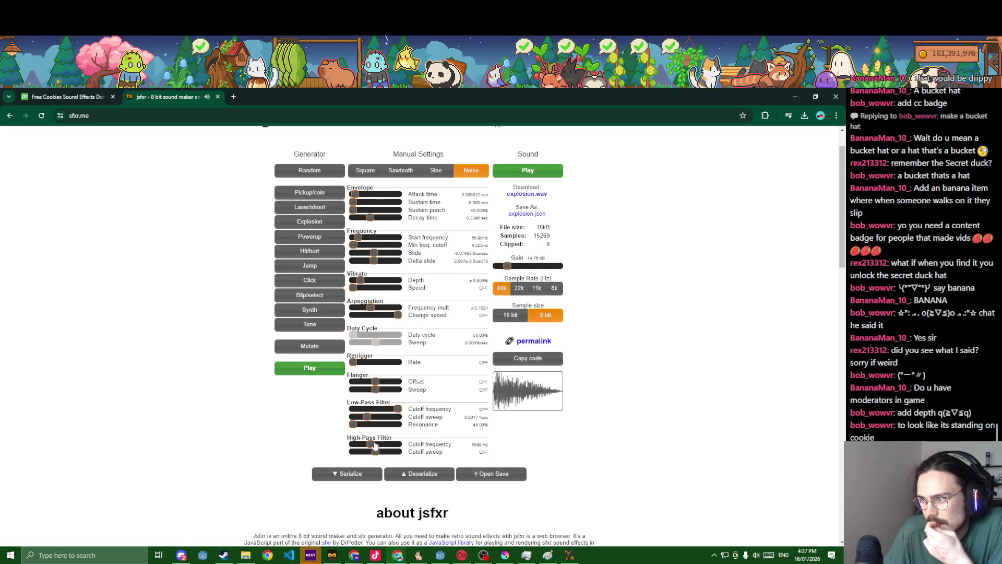
{"action": "left_click_drag", "start_coordinate": [374, 445], "coordinate": [371, 445]}
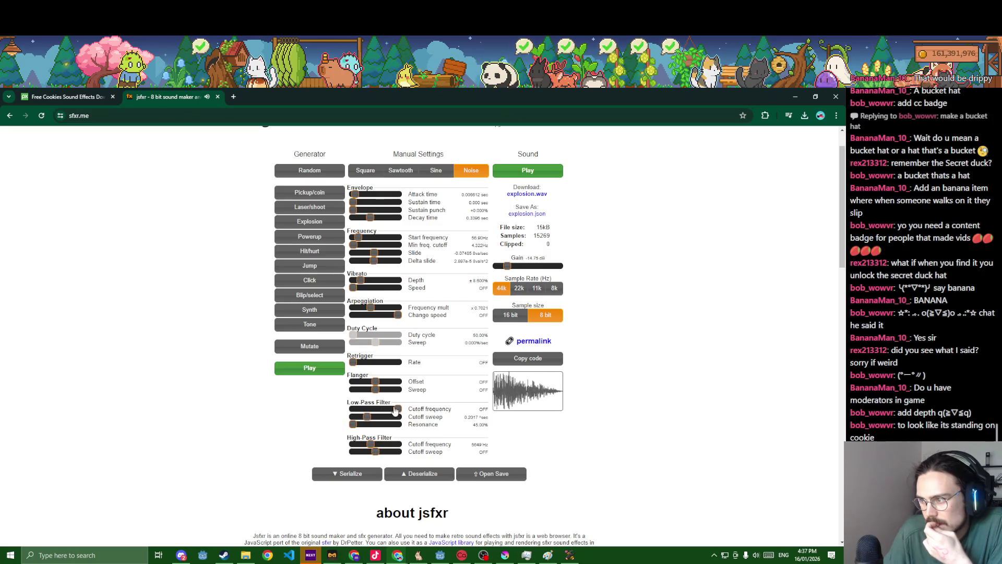
{"action": "left_click_drag", "start_coordinate": [395, 410], "coordinate": [393, 412]}
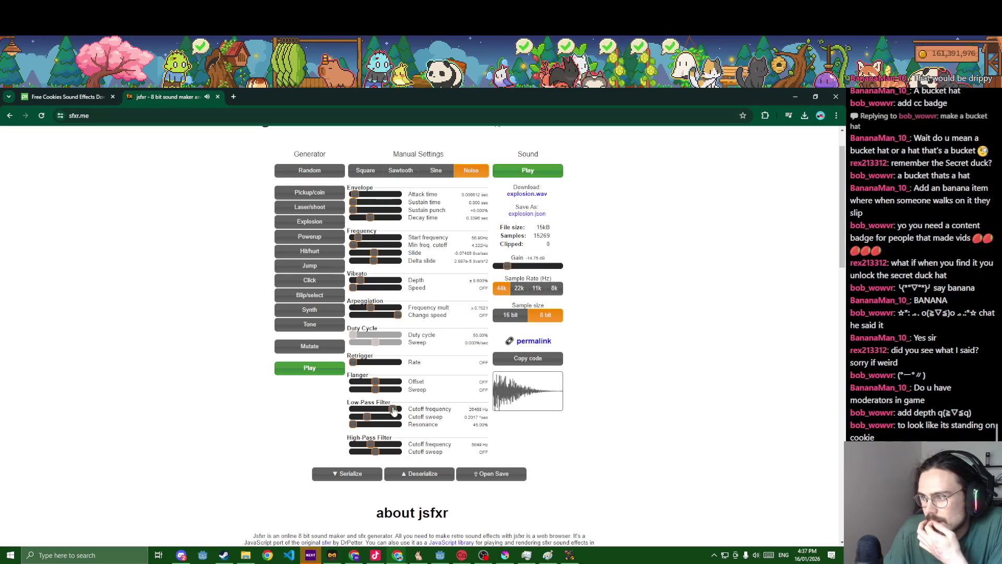
{"action": "left_click_drag", "start_coordinate": [393, 411], "coordinate": [398, 411]}
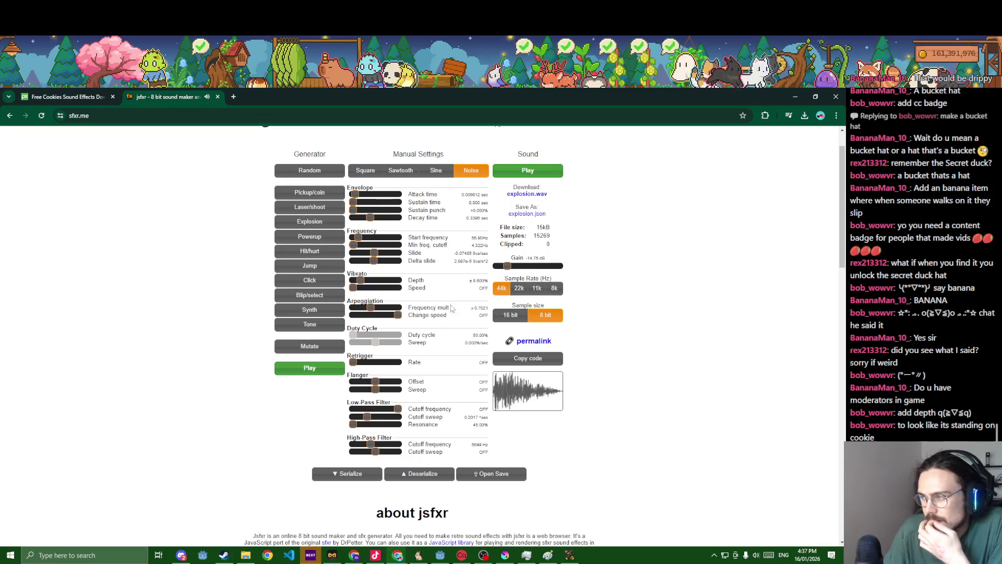
Download the tweaked explosion.wav again and switch over to the Godot editor.
{"action": "left_click", "coordinate": [527, 194]}
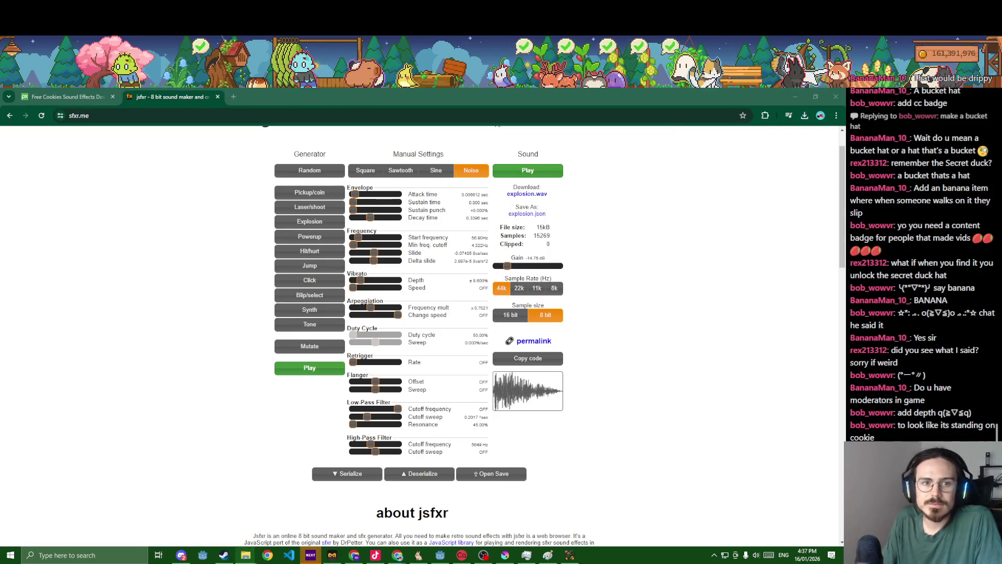
{"action": "key", "text": "alt+Tab"}
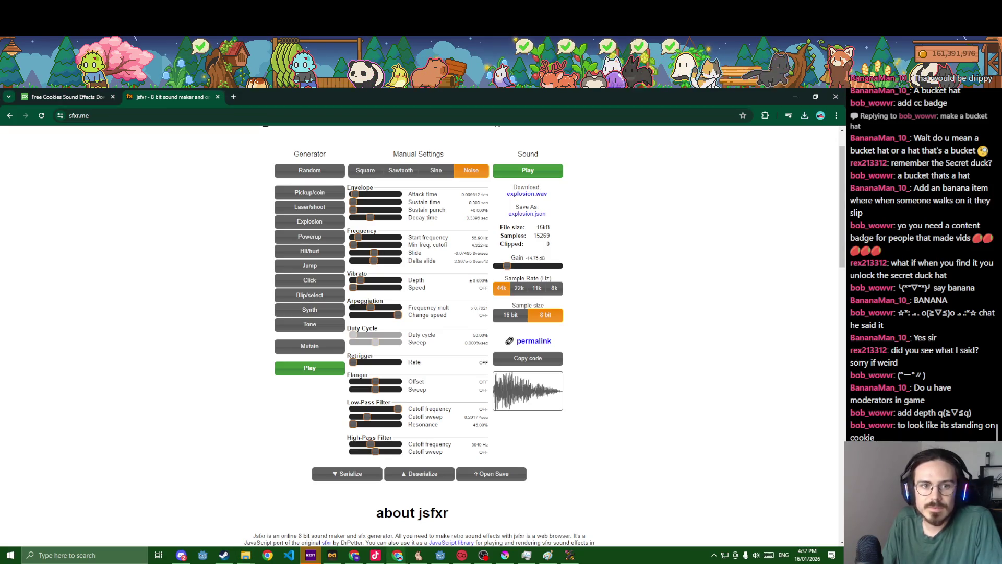
{"action": "key", "text": "alt+Tab"}
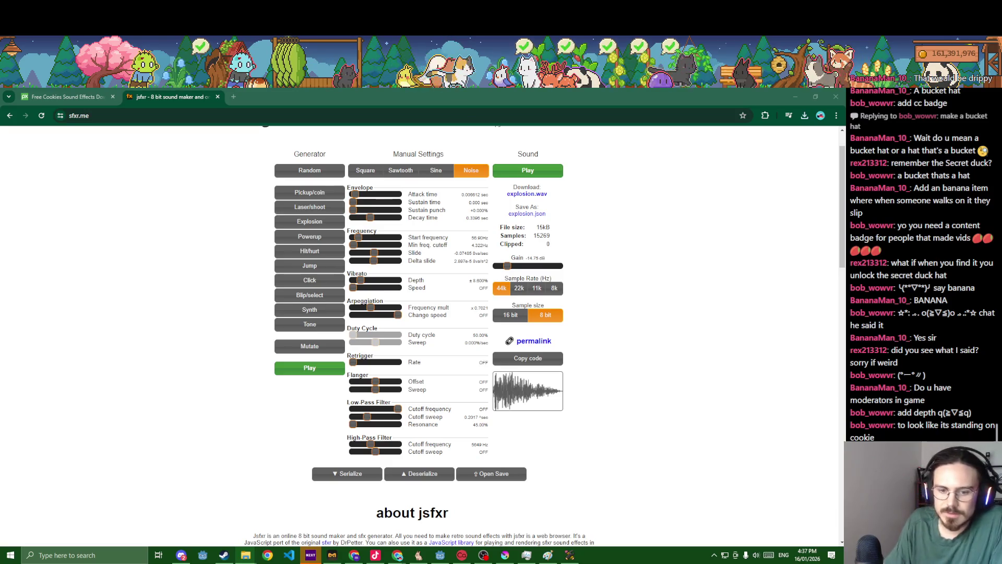
{"action": "key", "text": "alt+Tab"}
Filter the FileSystem for 'cookie' and assign cookie.wav as the AudioStreamPlayer2D stream.
{"action": "left_click", "coordinate": [58, 376]}
{"action": "type", "text": "aud"}
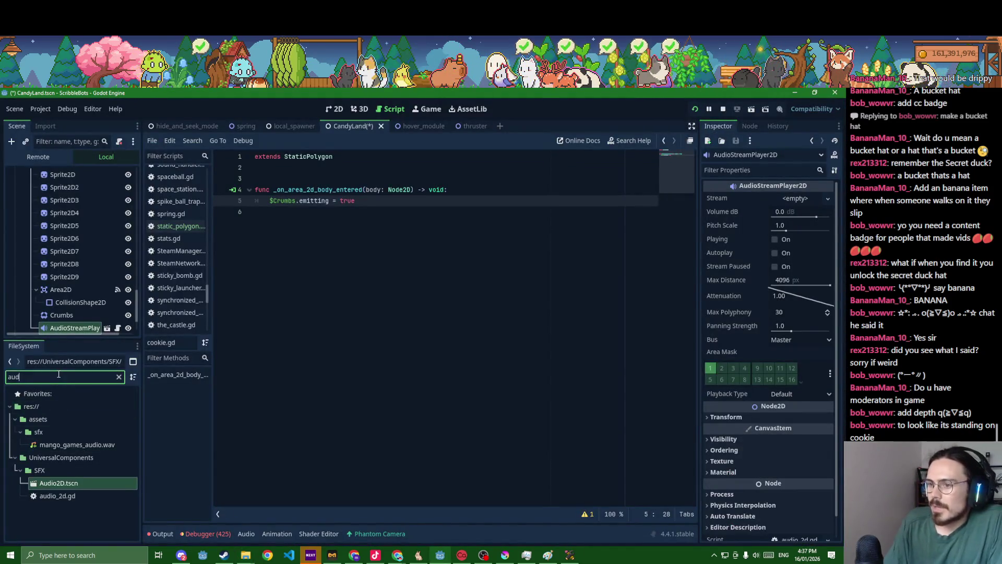
{"action": "key", "text": "BackSpace"}
{"action": "key", "text": "BackSpace"}
{"action": "key", "text": "BackSpace"}
{"action": "type", "text": "cookie"}
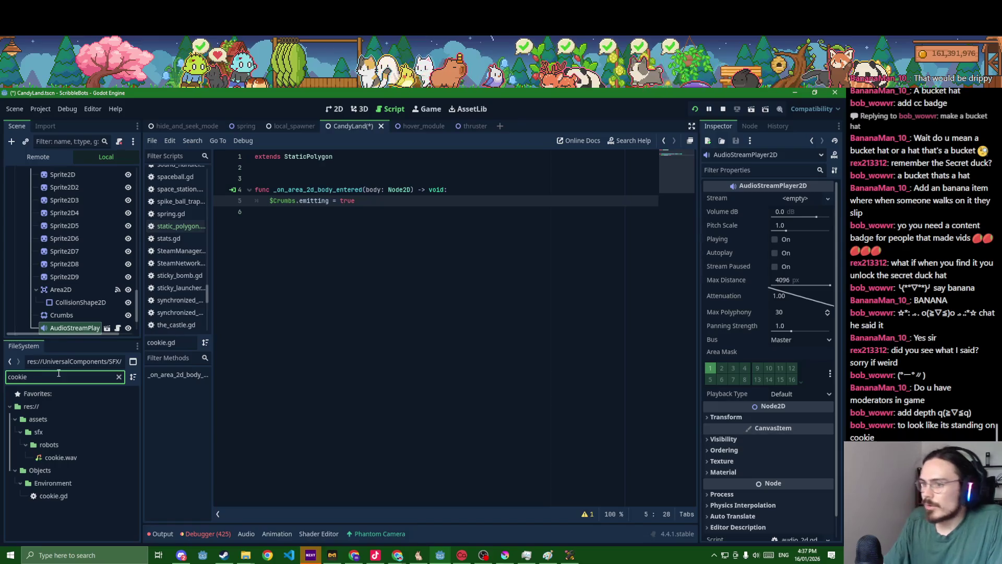
{"action": "mouse_move", "coordinate": [37, 456]}
{"action": "left_mouse_down"}
{"action": "mouse_move", "coordinate": [571, 320]}
{"action": "mouse_move", "coordinate": [794, 201]}
{"action": "left_mouse_up"}
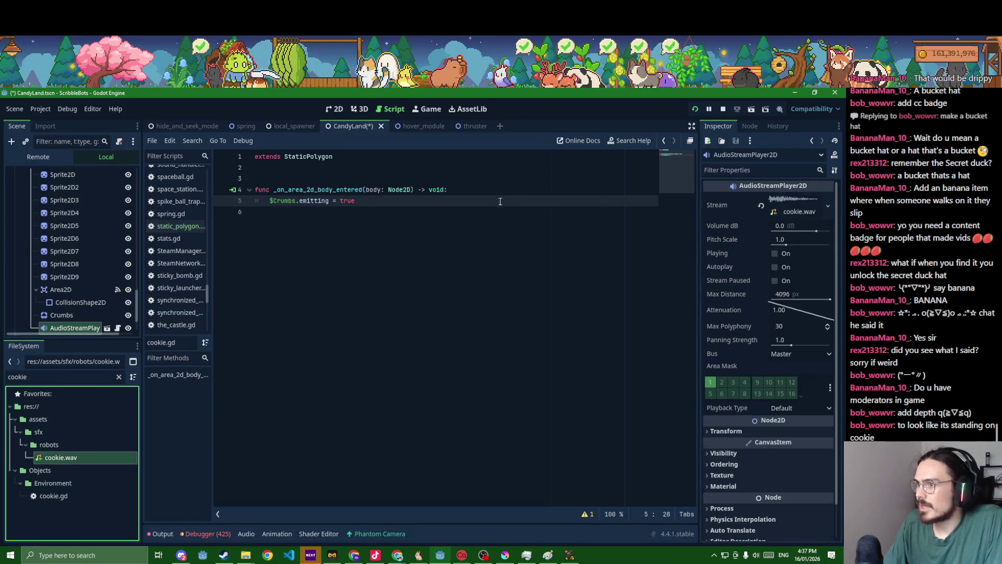
Add a new line after the Crumbs line that calls $AudioStreamPlayer2D.
{"action": "left_click", "coordinate": [500, 201]}
{"action": "key", "text": "Return"}
{"action": "type", "text": "$C"}
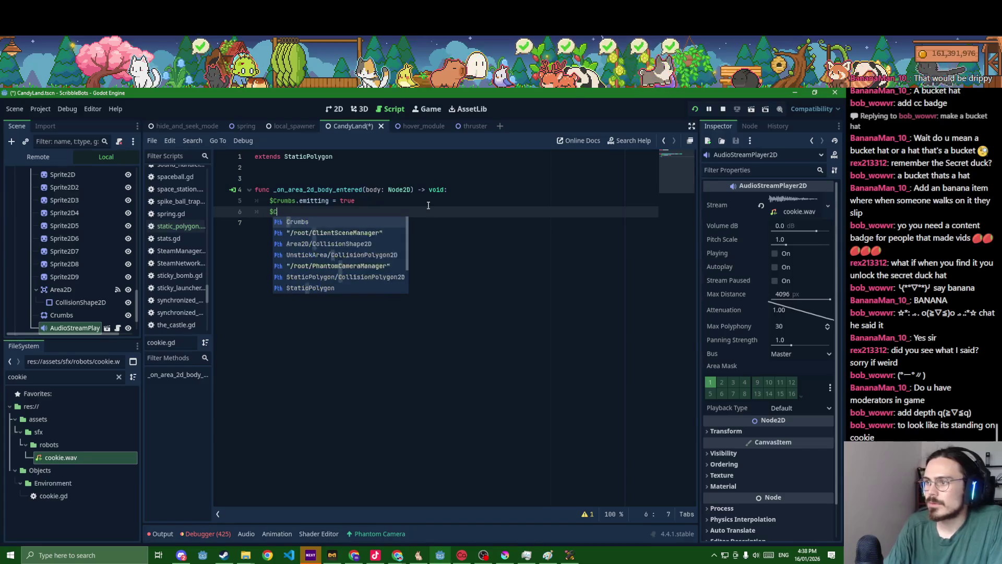
{"action": "type", "text": "oo"}
{"action": "key", "text": "BackSpace"}
{"action": "key", "text": "BackSpace"}
{"action": "key", "text": "BackSpace"}
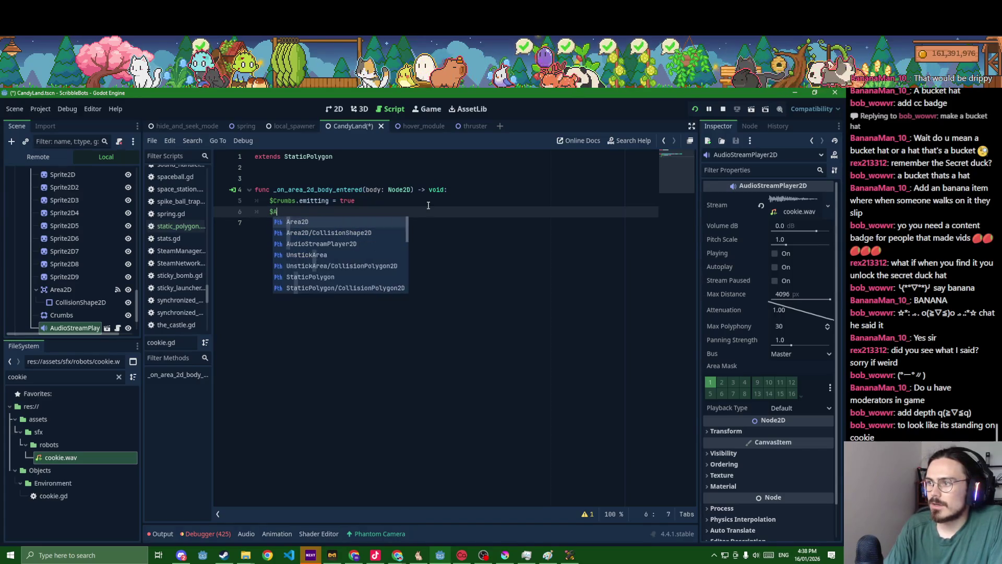
{"action": "type", "text": "Au"}
{"action": "key", "text": "Return"}
{"action": "type", "text": ".pa"}
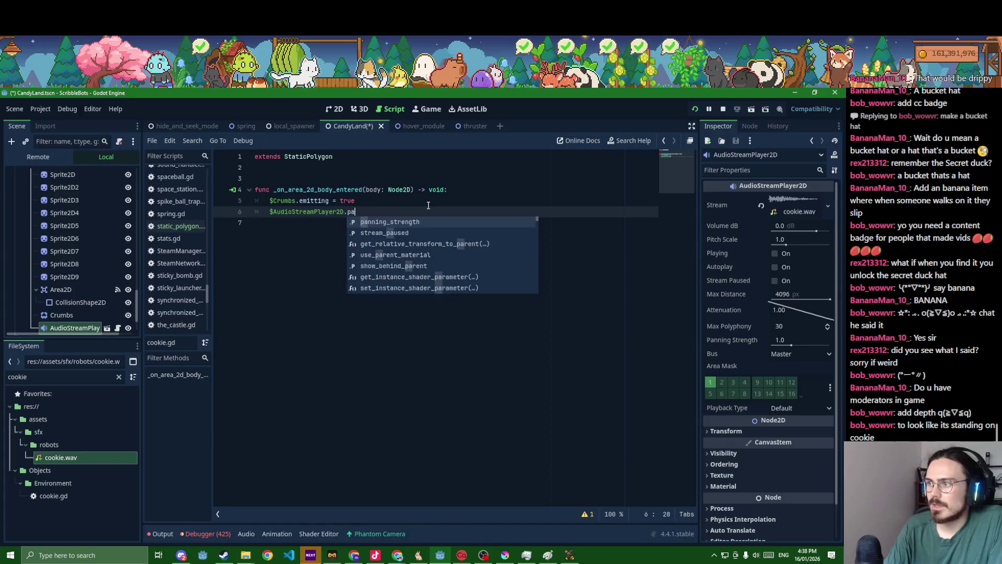
{"action": "type", "text": "l"}
Complete the call as play_sfx('Cookie', .8, 1.2, 2, 50), save, and run the game.
{"action": "key", "text": "Down"}
{"action": "key", "text": "Down"}
{"action": "key", "text": "Down"}
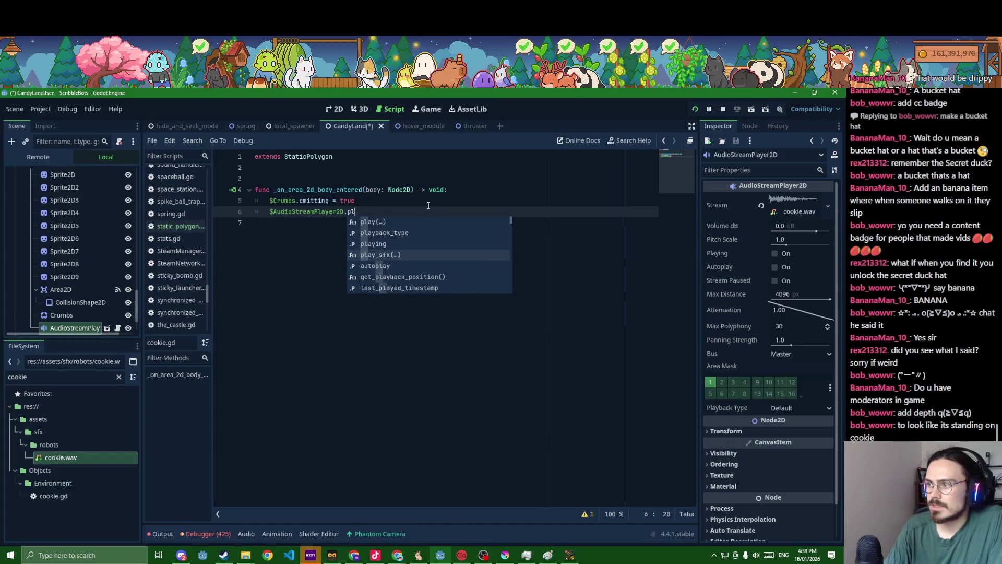
{"action": "key", "text": "Return"}
{"action": "type", "text": "', ."}
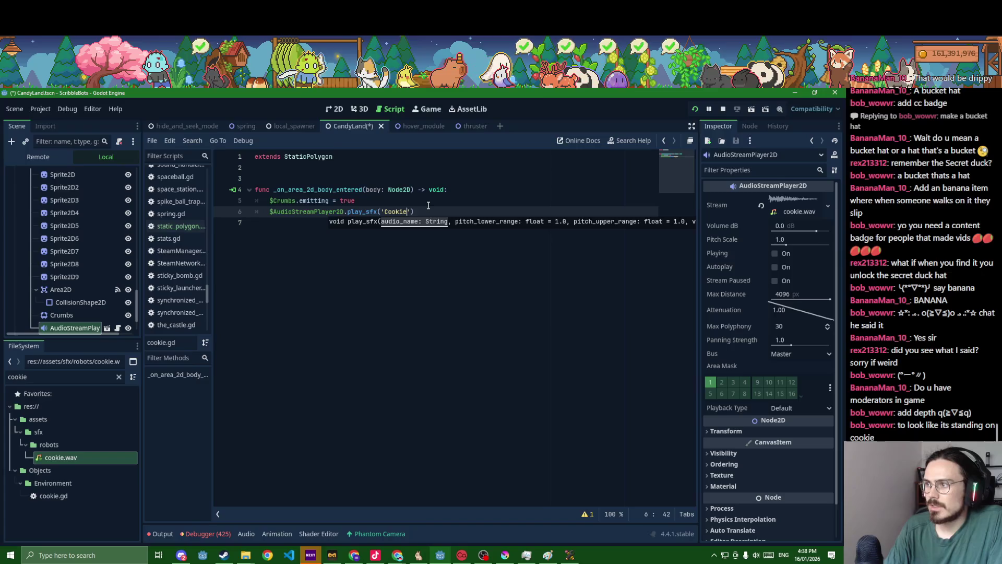
{"action": "type", "text": "8, ."}
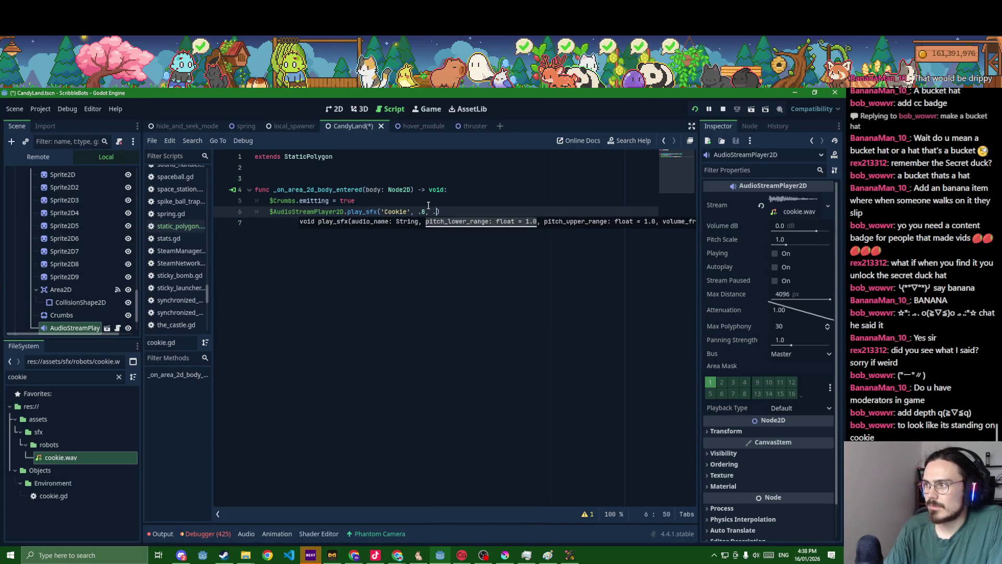
{"action": "key", "text": "BackSpace"}
{"action": "type", "text": "1.2"}
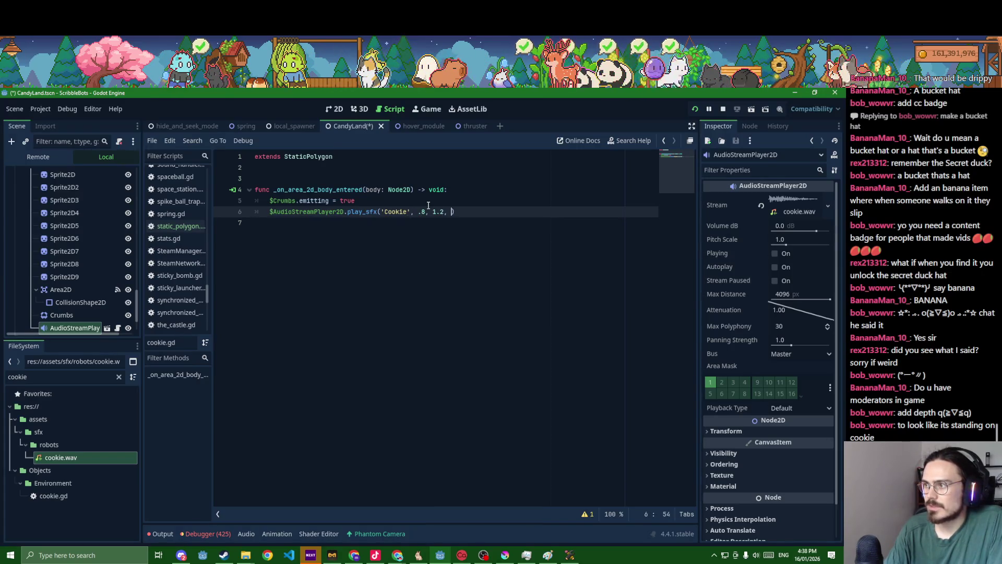
{"action": "type", "text": ", 50"}
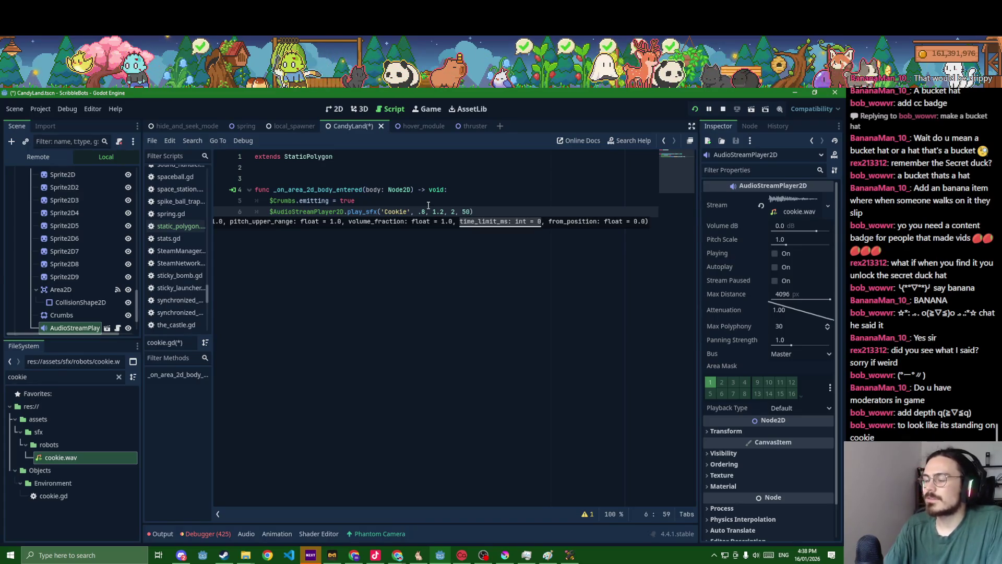
{"action": "key", "text": "ctrl+s"}
{"action": "key", "text": "alt+Tab"}
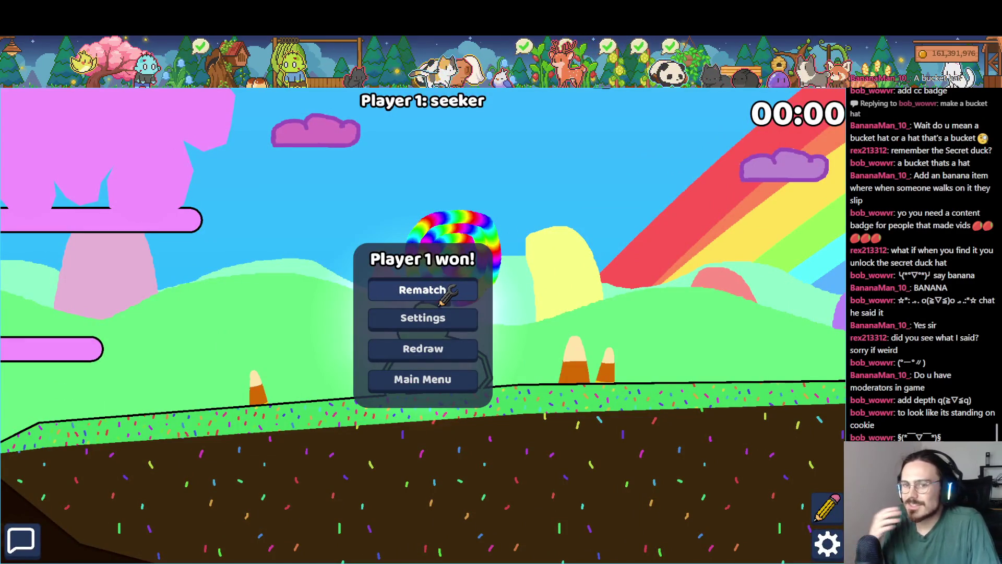
Start a rematch and climb via the pink platform into the purple room.
{"action": "left_click", "coordinate": [443, 301]}
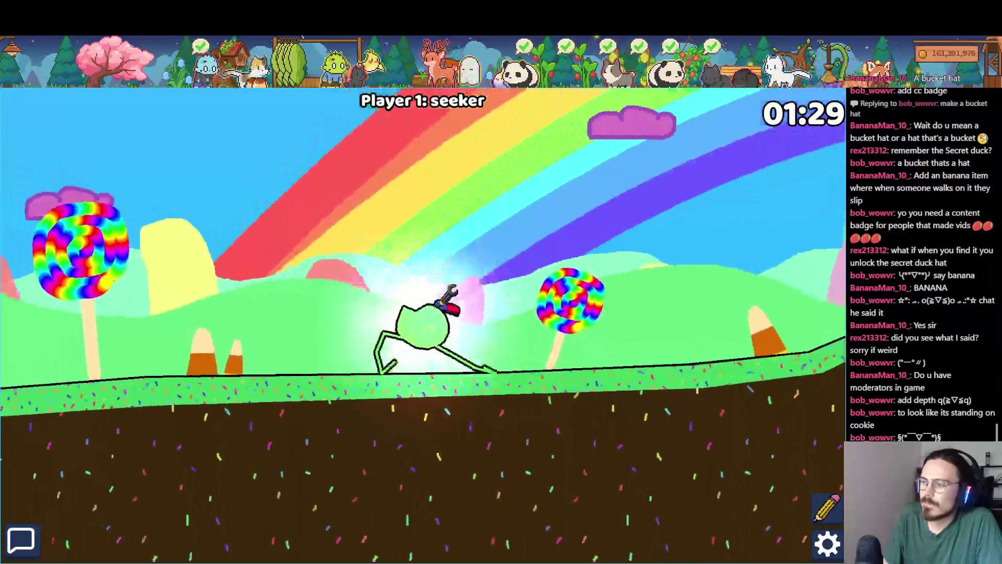
{"action": "key", "text": "a"}
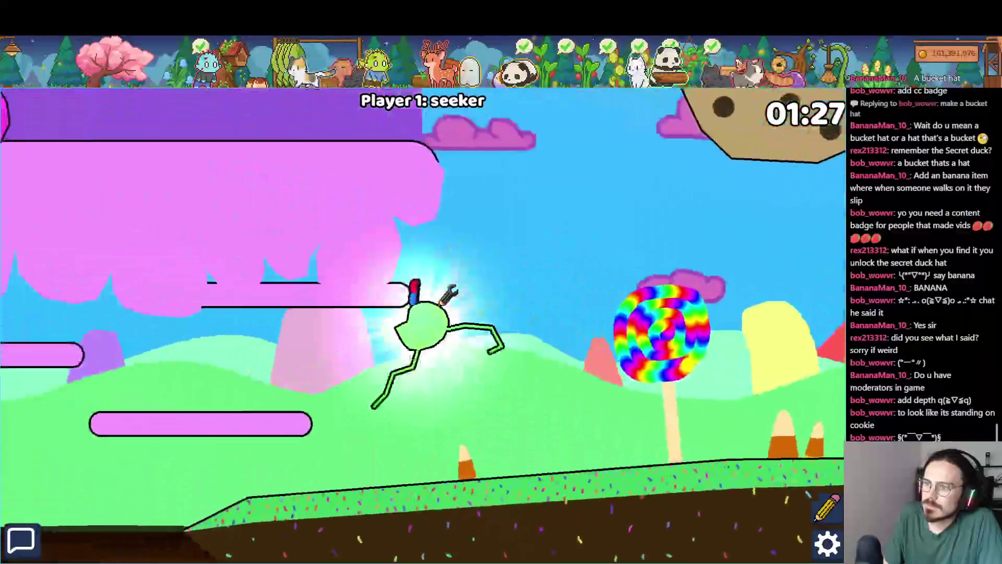
{"action": "key", "text": "w"}
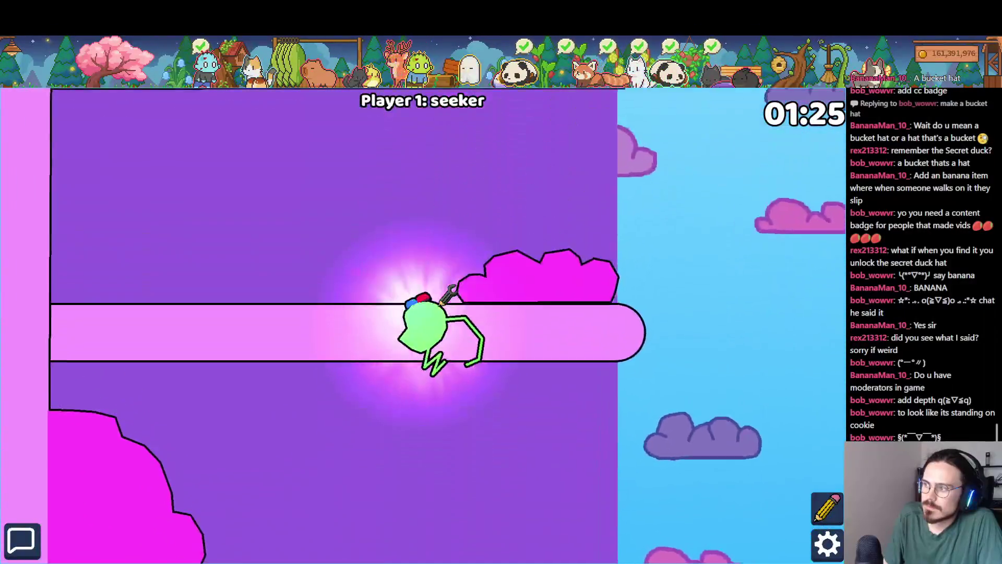
{"action": "key", "text": "a"}
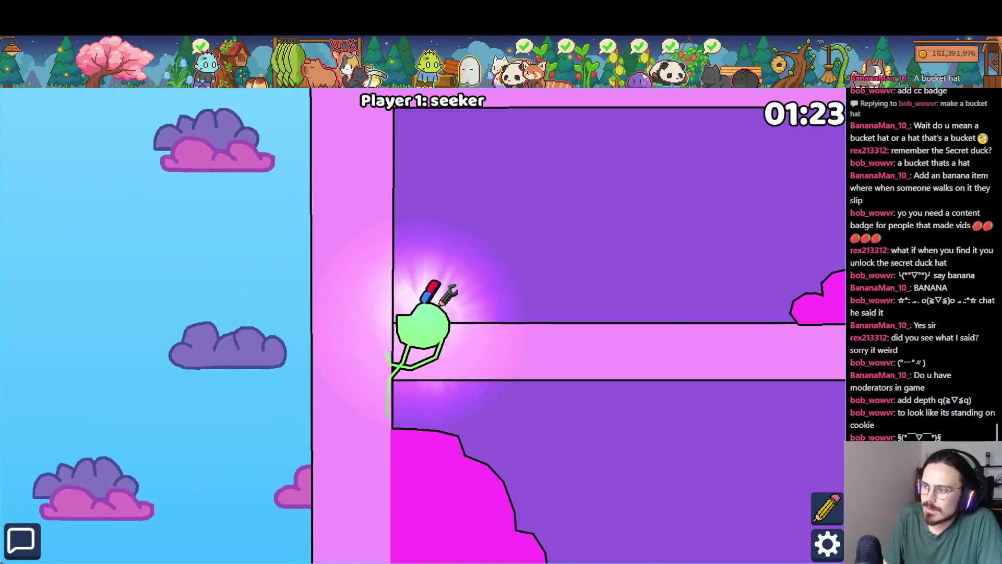
{"action": "key", "text": "w"}
{"action": "key", "text": "d"}
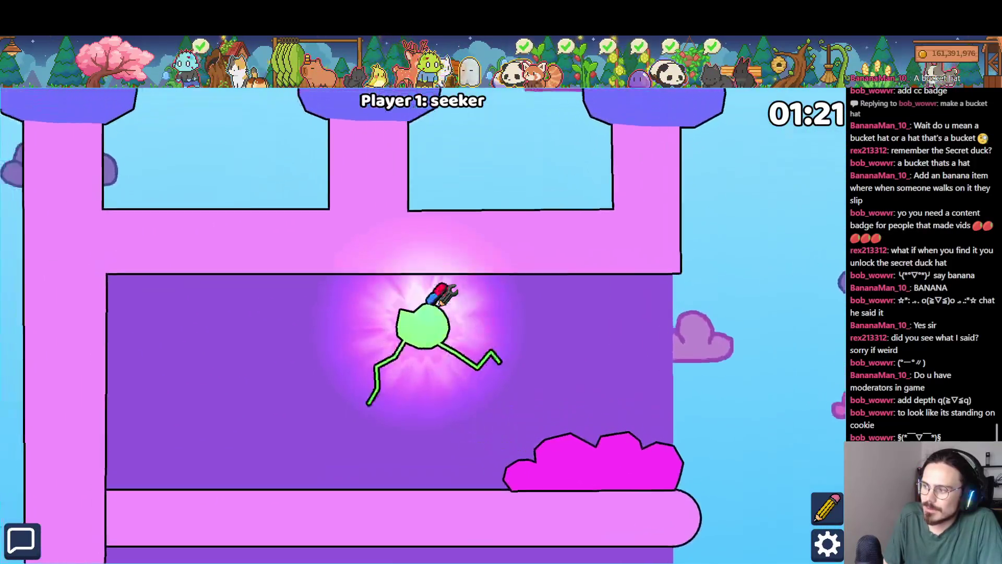
{"action": "key", "text": "a"}
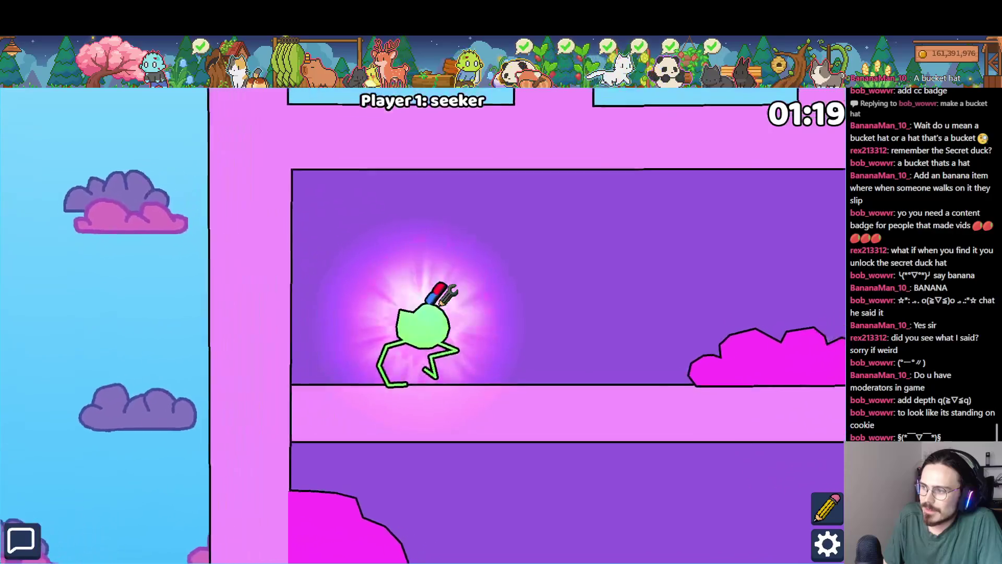
Cross the purple room, climb onto the giant cookie, then stop the game.
{"action": "key", "text": "d"}
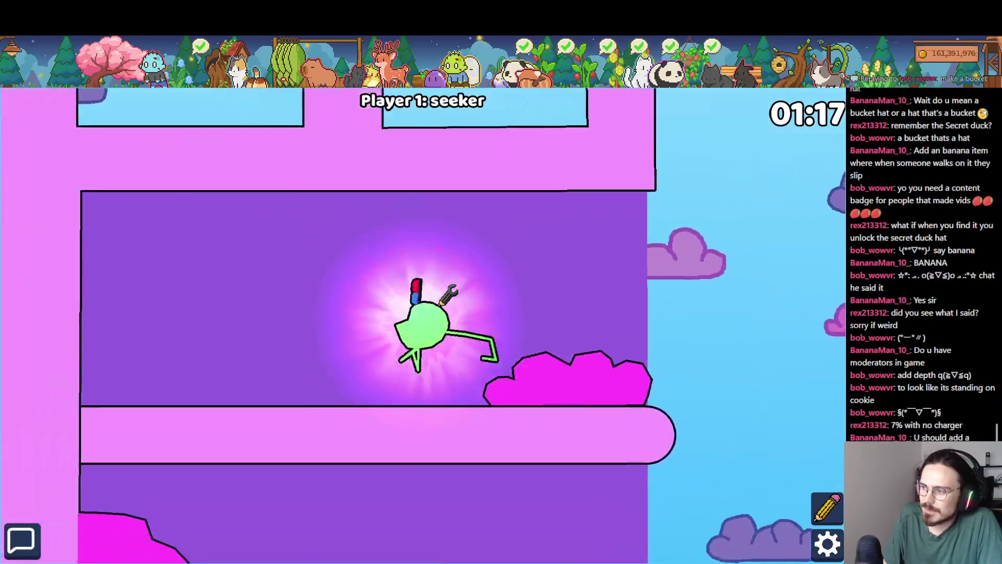
{"action": "key", "text": "a"}
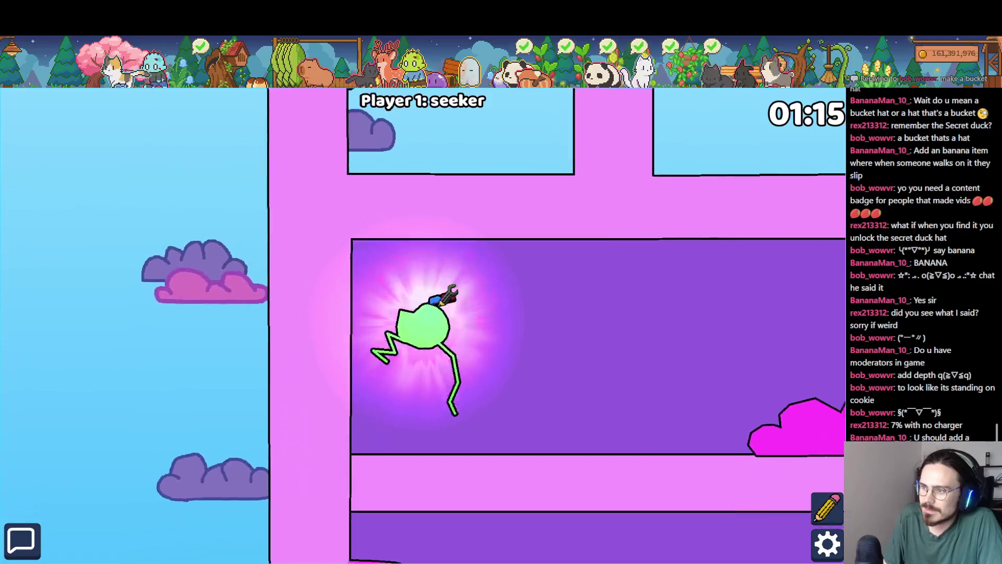
{"action": "key", "text": "d"}
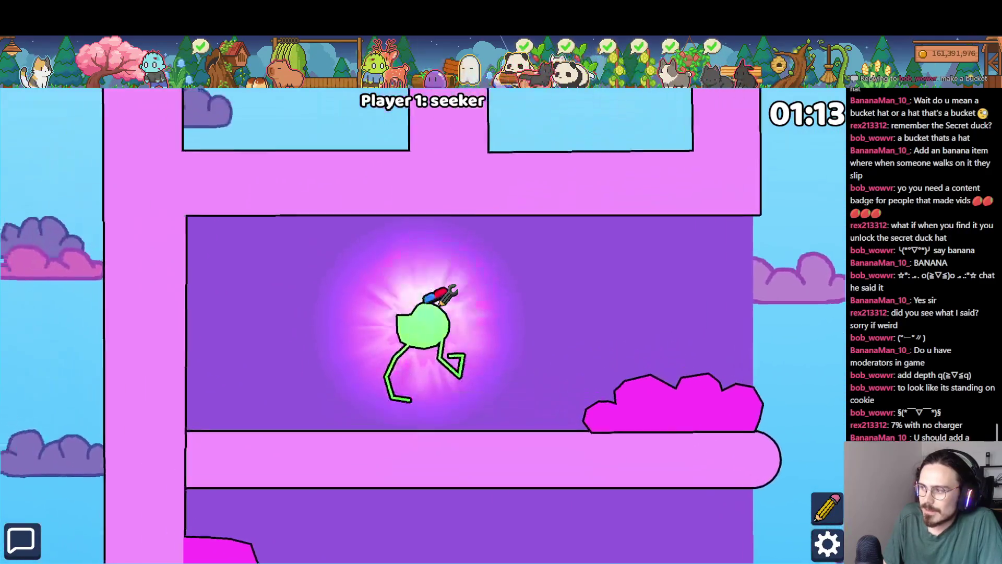
{"action": "key", "text": "a"}
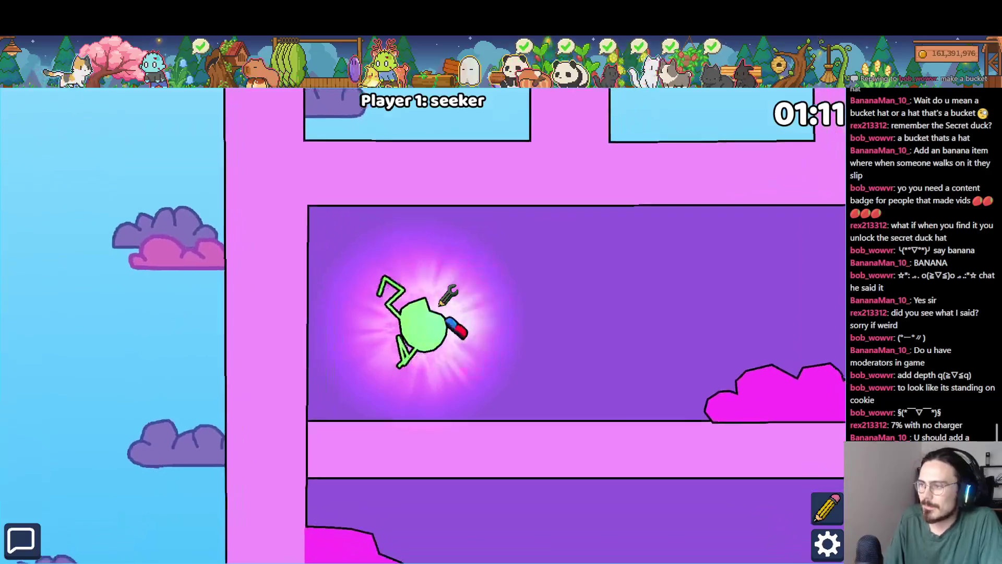
{"action": "key", "text": "d"}
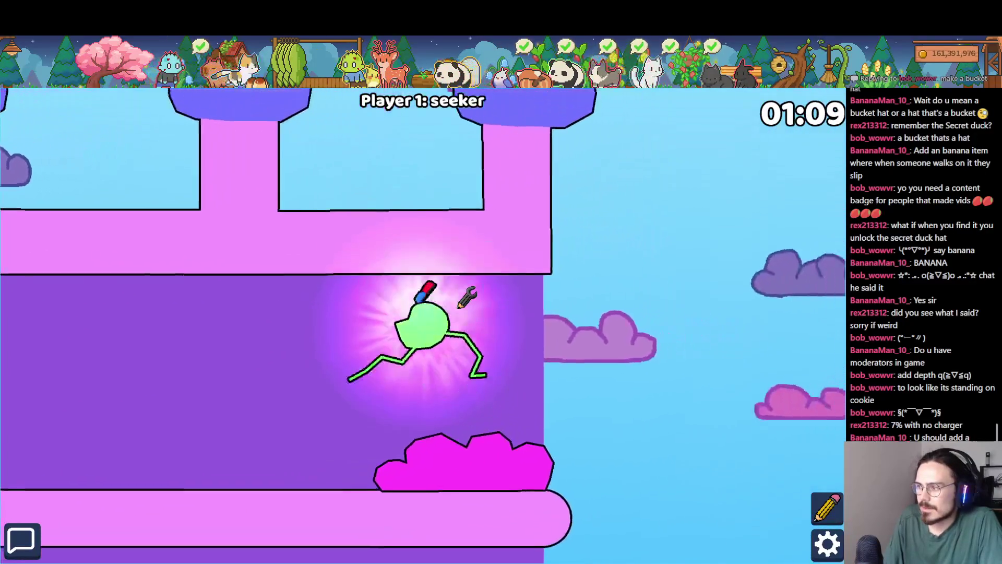
{"action": "key", "text": "d"}
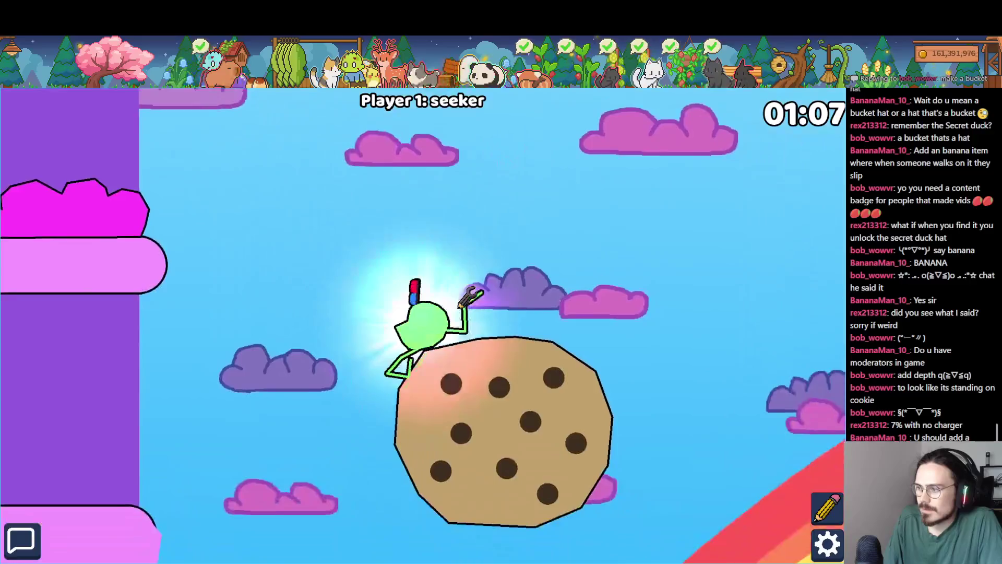
{"action": "key", "text": "space"}
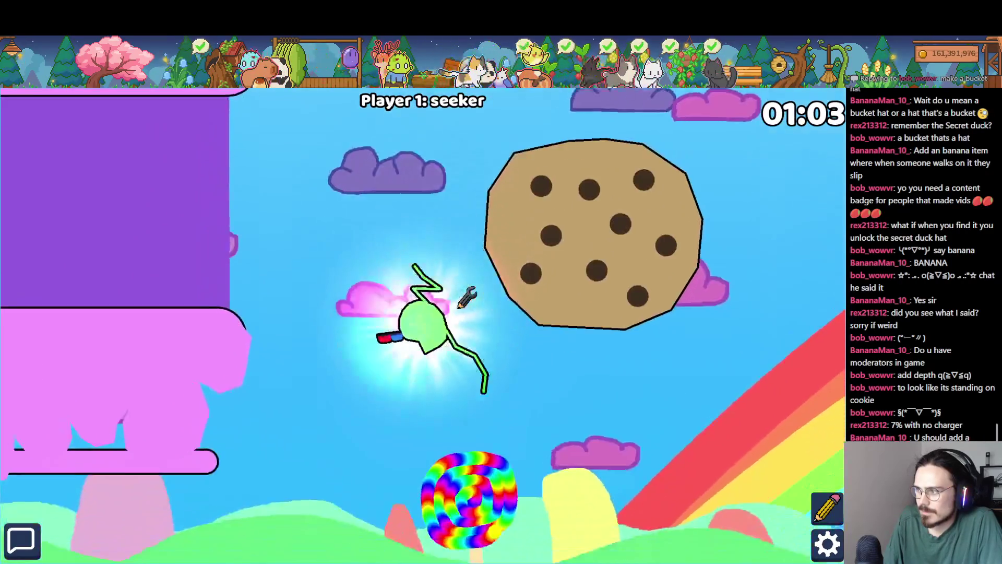
{"action": "key", "text": "F8"}
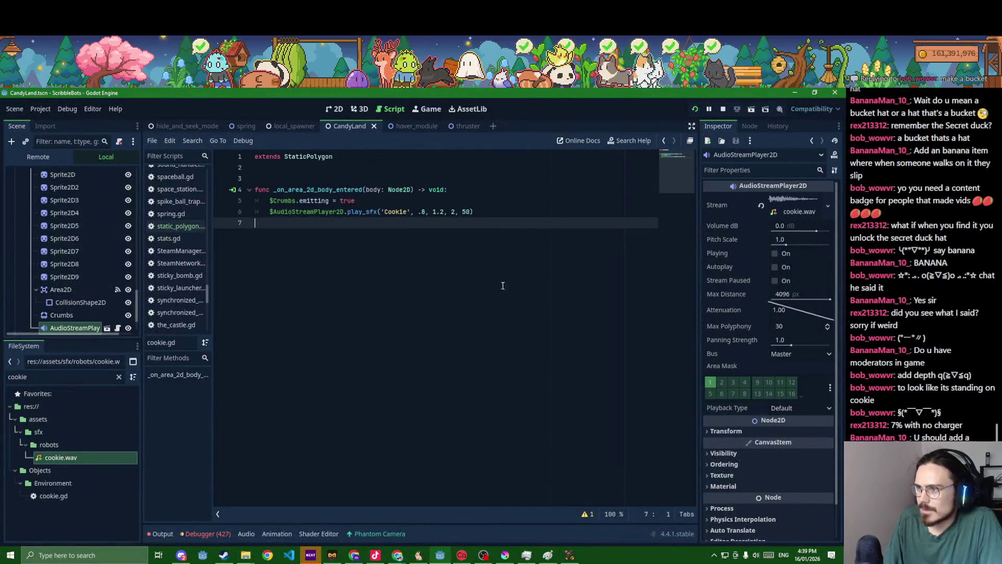
Delete the play_sfx line and the AudioStreamPlayer2D node, save, and run a quick jump test.
{"action": "key", "text": "ctrl+z"}
{"action": "key", "text": "ctrl+z"}
{"action": "key", "text": "ctrl+s"}
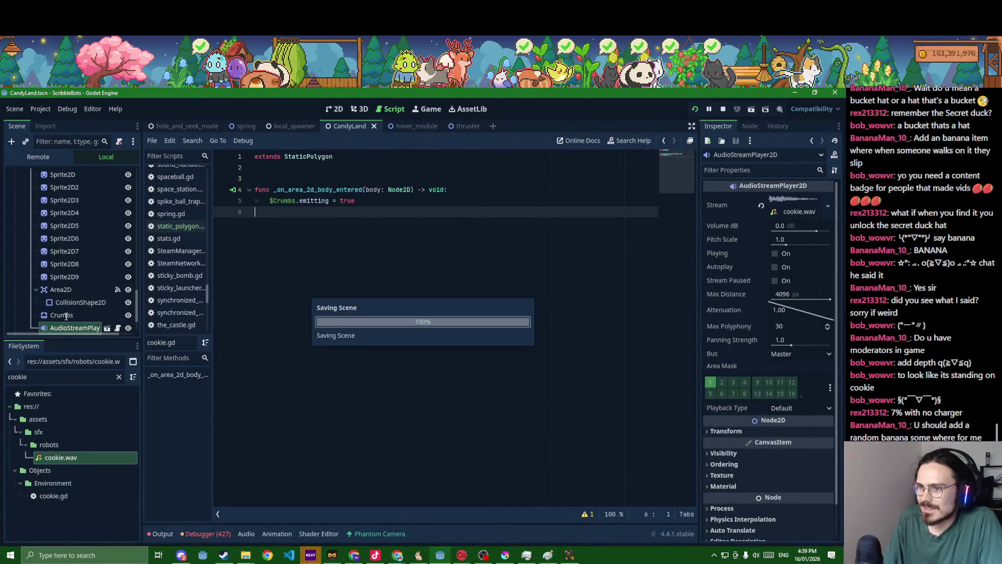
{"action": "left_click", "coordinate": [75, 329]}
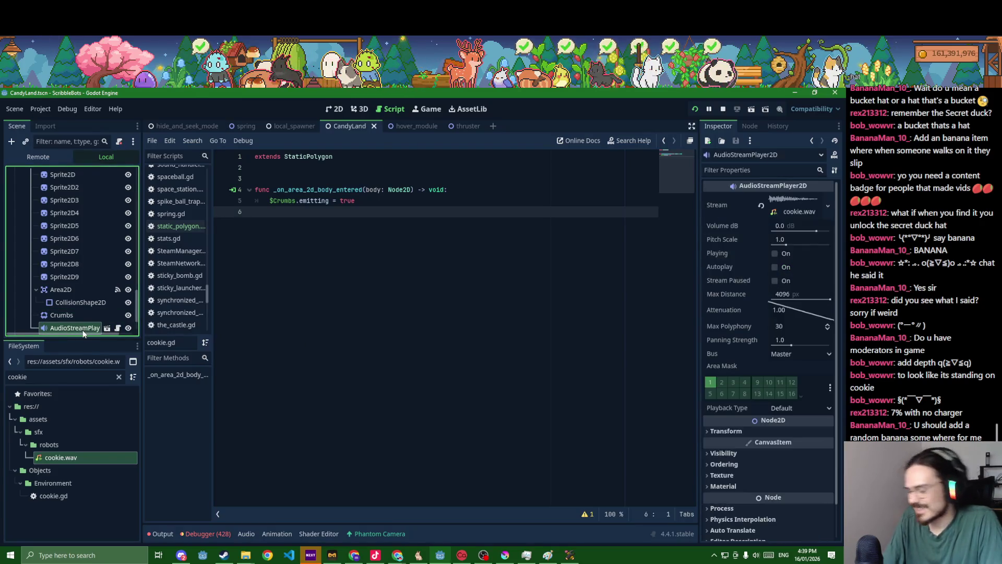
{"action": "key", "text": "F5"}
{"action": "key", "text": "Return"}
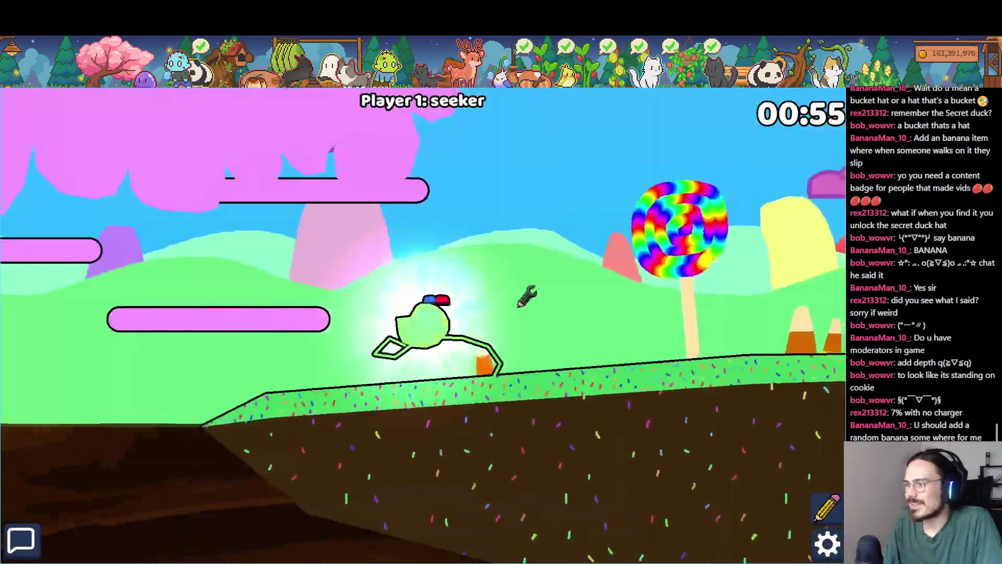
{"action": "key", "text": "space"}
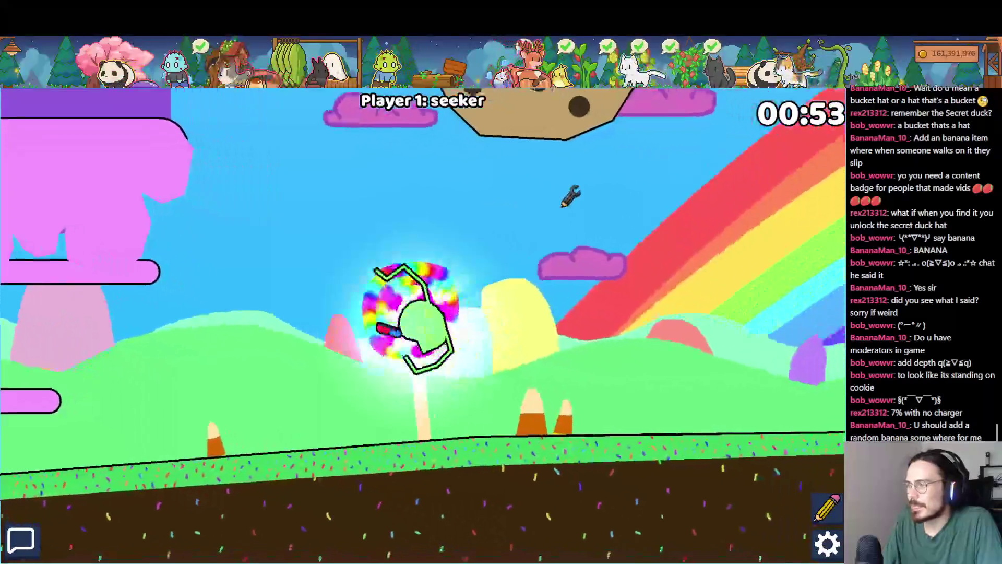
{"action": "key", "text": "F8"}
Duplicate the Cookie node and drag the copies up and right across the CandyLand sky.
{"action": "left_click", "coordinate": [330, 110]}
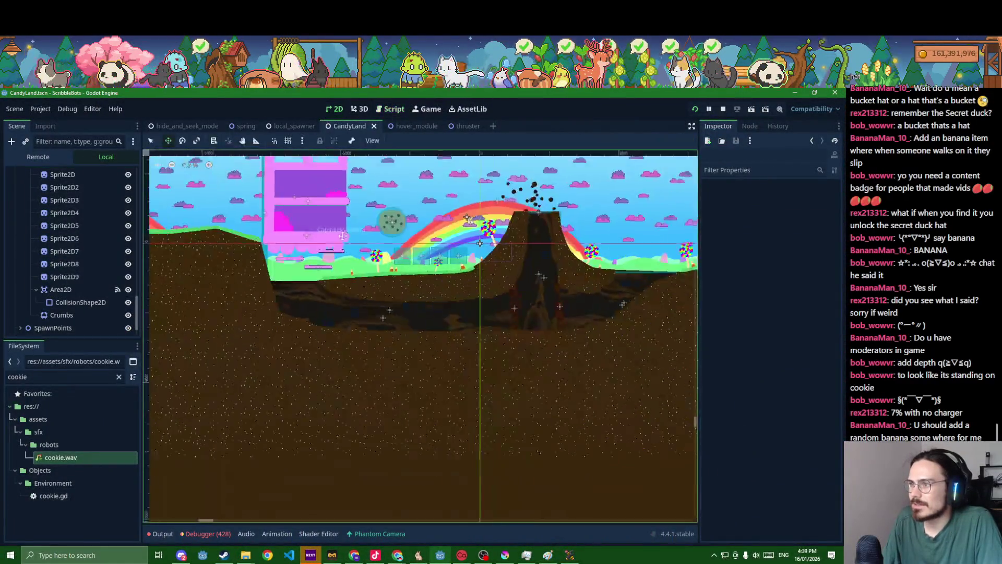
{"action": "scroll", "coordinate": [61, 305], "scroll_direction": "down", "scroll_amount": 2}
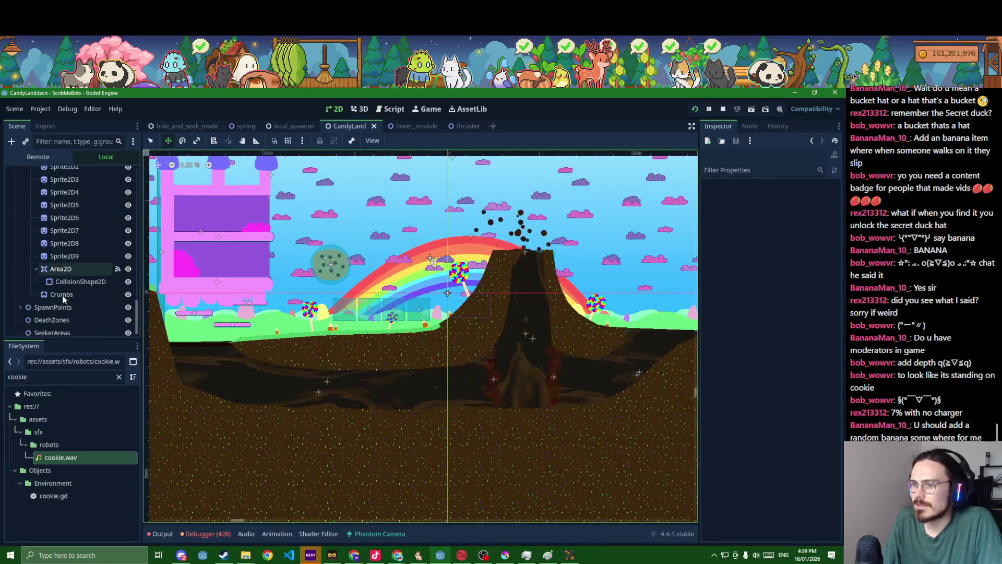
{"action": "left_click", "coordinate": [55, 225]}
{"action": "key", "text": "ctrl+d"}
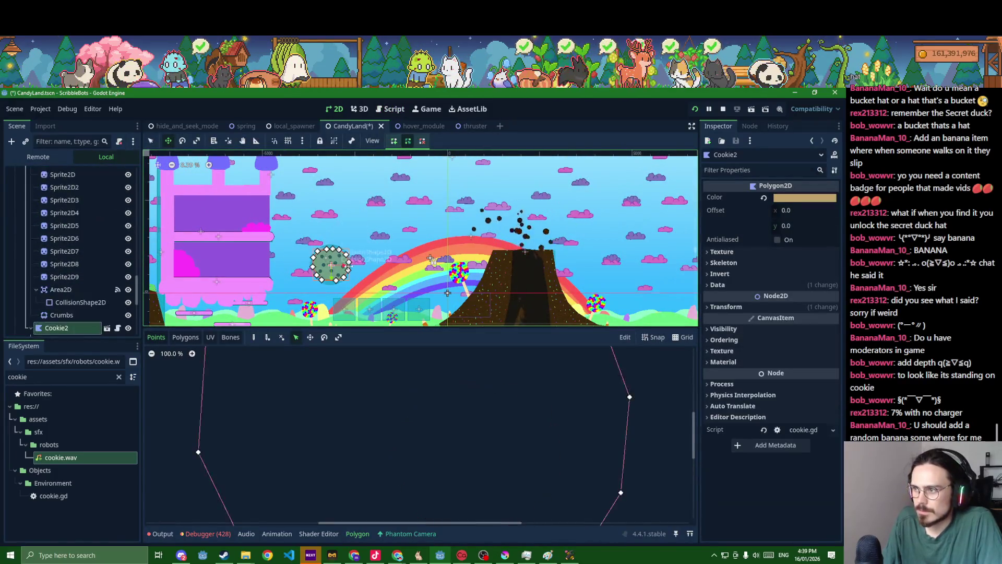
{"action": "left_click_drag", "start_coordinate": [354, 267], "coordinate": [433, 221]}
{"action": "mouse_move", "coordinate": [557, 222]}
{"action": "left_mouse_down"}
{"action": "mouse_move", "coordinate": [606, 235]}
{"action": "mouse_move", "coordinate": [463, 239]}
{"action": "left_mouse_up"}
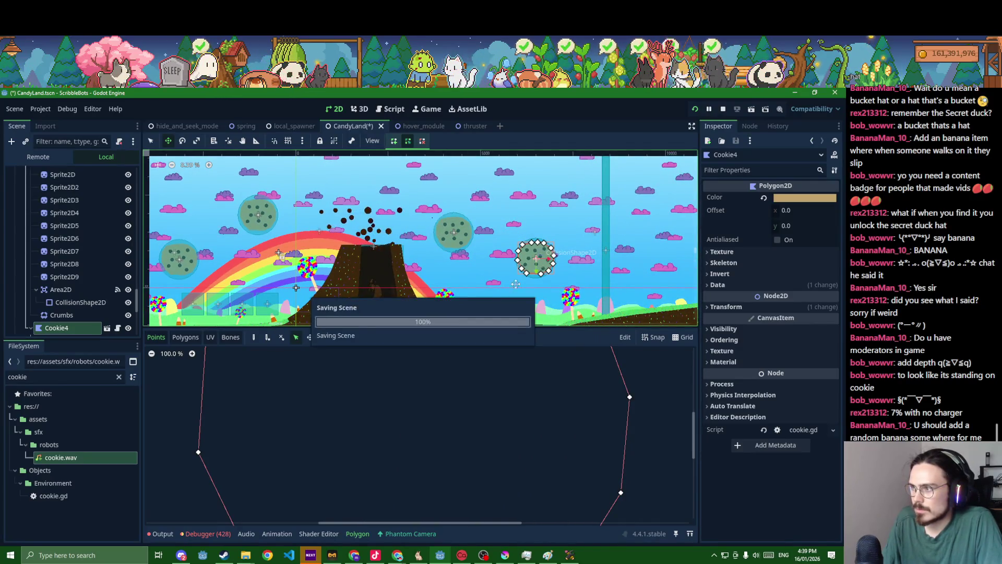
{"action": "scroll", "coordinate": [428, 311], "scroll_direction": "down", "scroll_amount": 3}
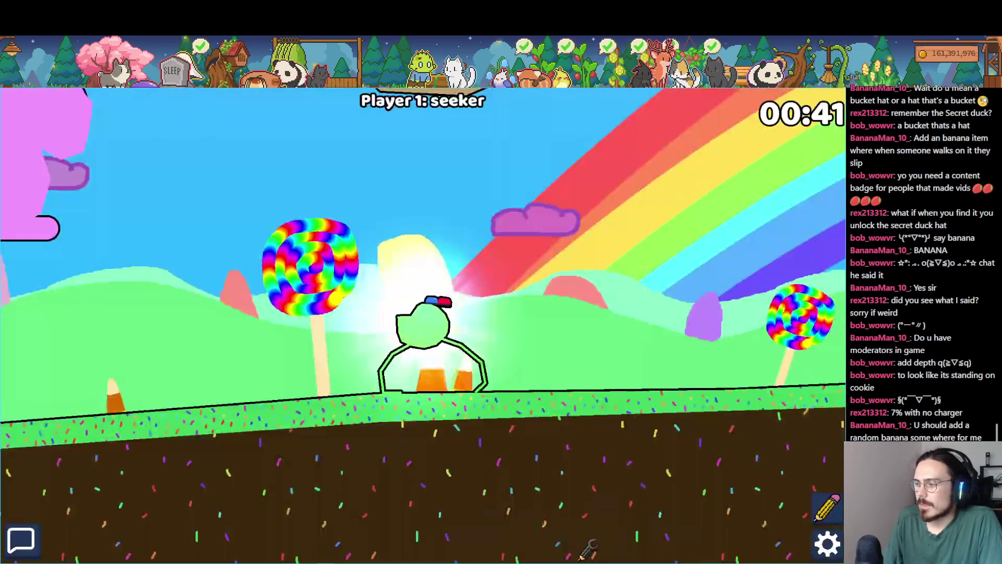
Walk right up the slope, fly onto a cookie, leap off, and return to the editor.
{"action": "key", "text": "Right"}
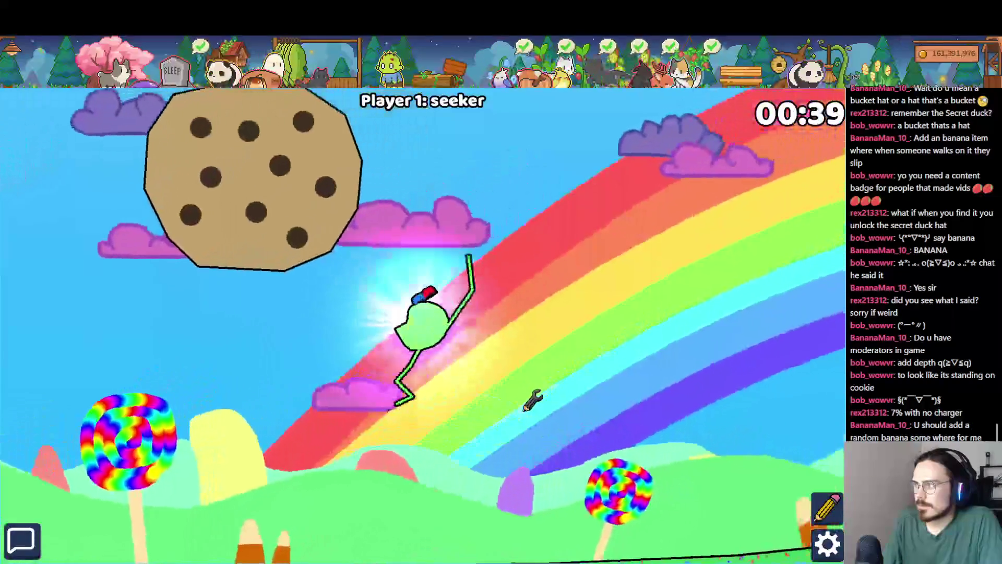
{"action": "key", "text": "Right"}
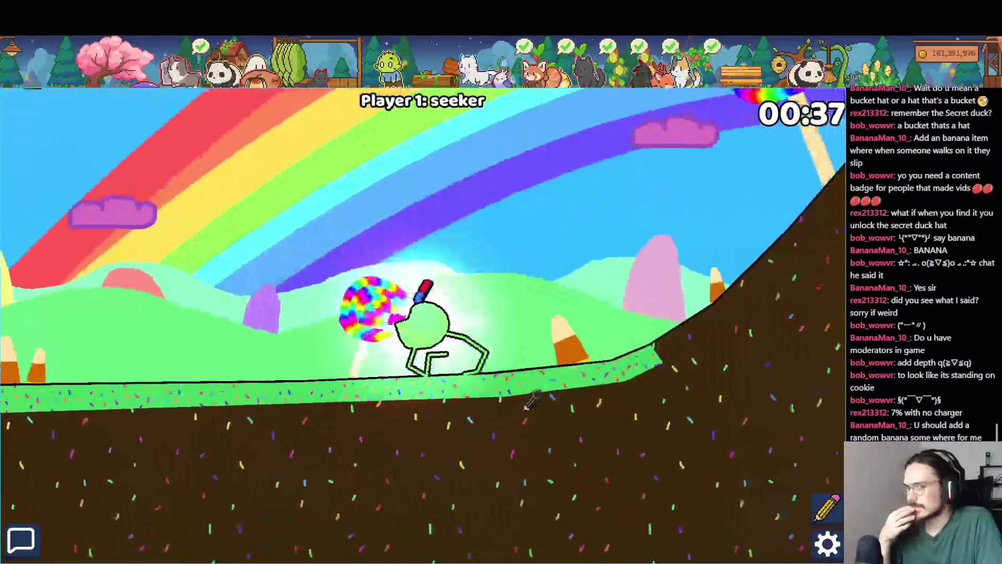
{"action": "key", "text": "Up"}
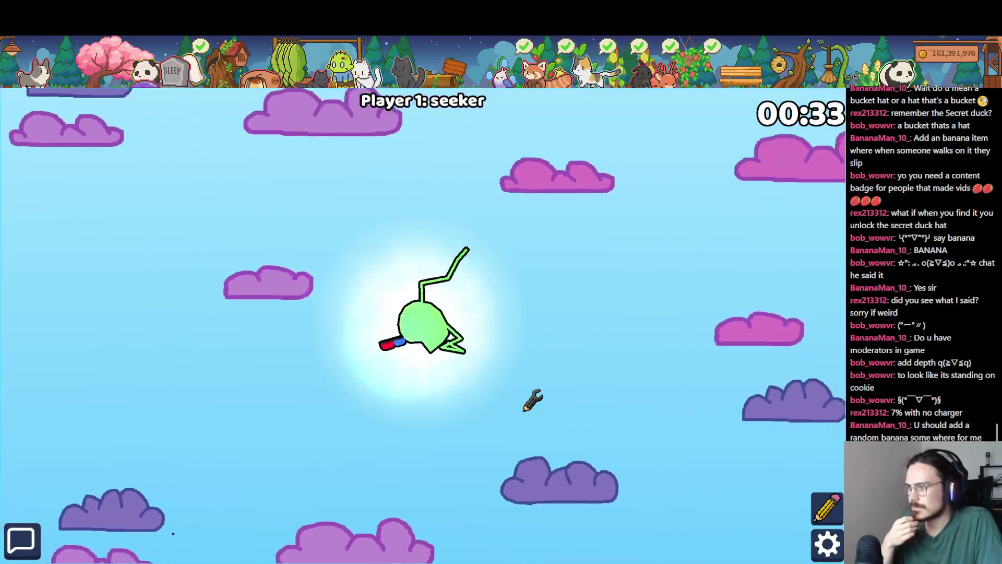
{"action": "key", "text": "Up"}
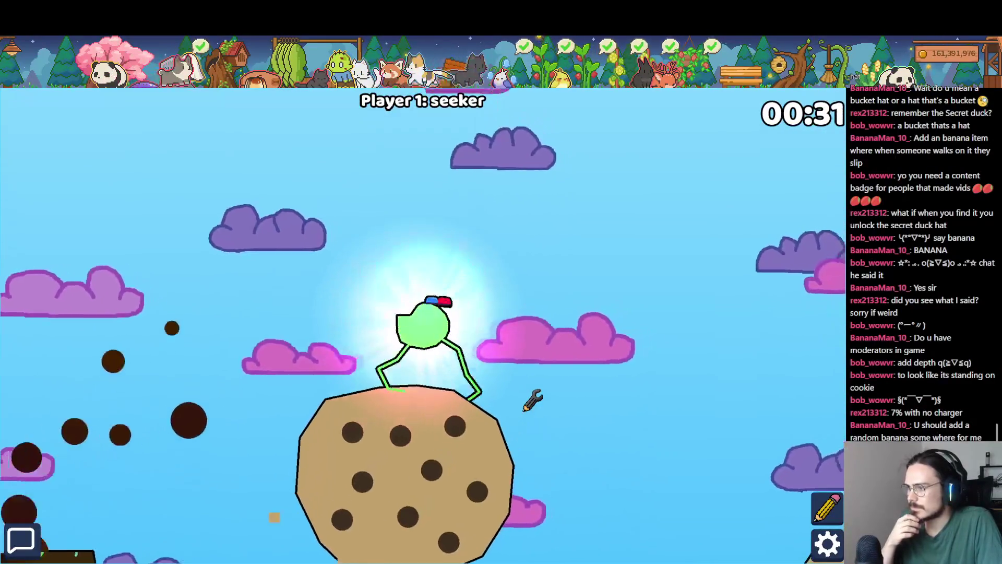
{"action": "key", "text": "space"}
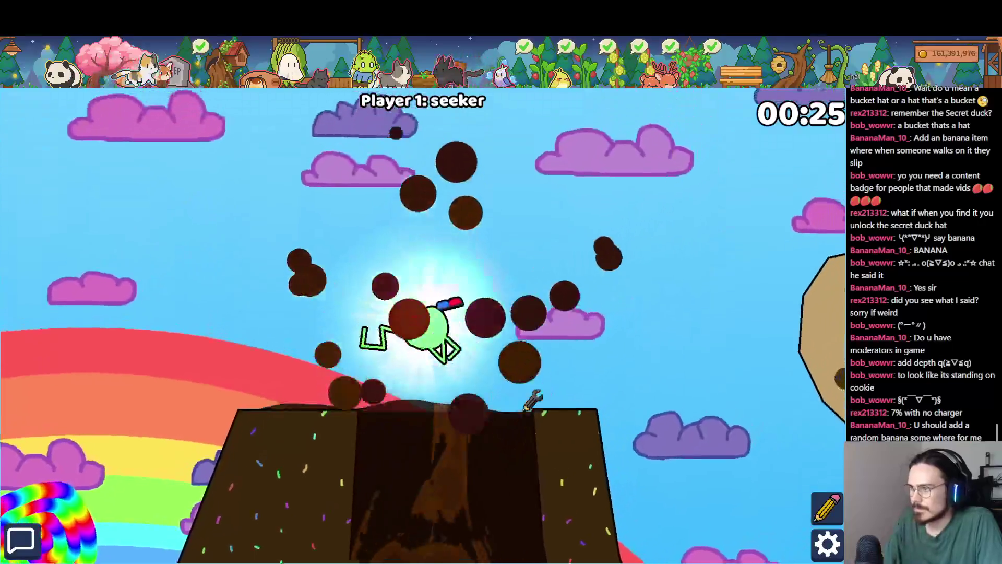
{"action": "key", "text": "alt+Tab"}
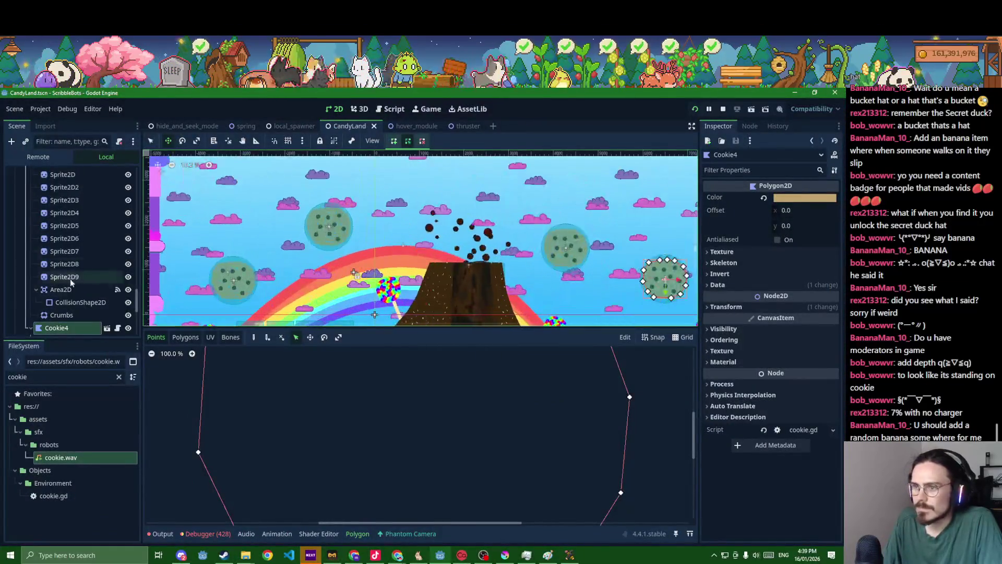
Select Cookie2 through Cookie4 in the Scene dock and delete them.
{"action": "double_click", "coordinate": [83, 289]}
{"action": "double_click", "coordinate": [61, 314]}
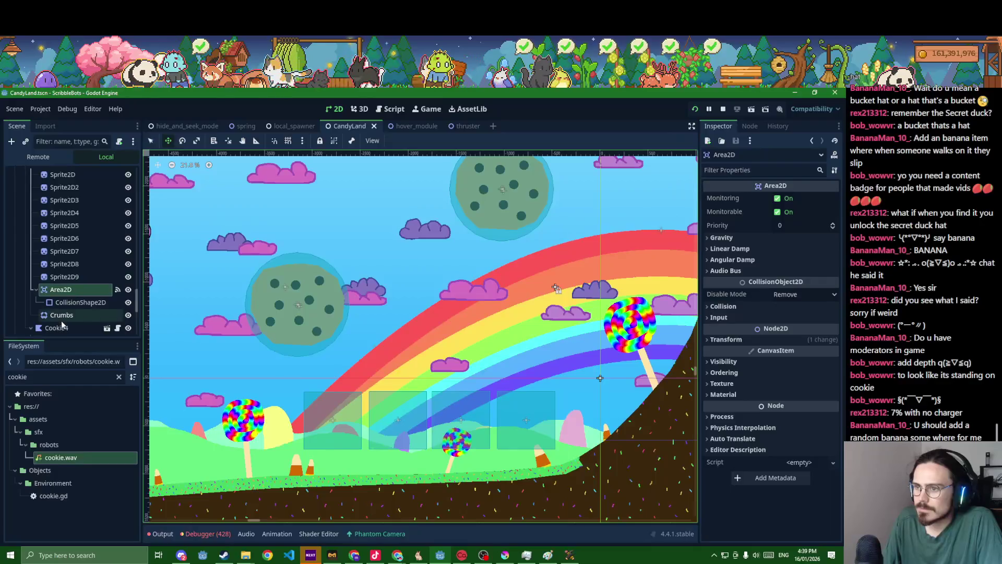
{"action": "scroll", "coordinate": [75, 282], "scroll_direction": "down", "scroll_amount": 3}
{"action": "scroll", "coordinate": [78, 282], "scroll_direction": "up", "scroll_amount": 6}
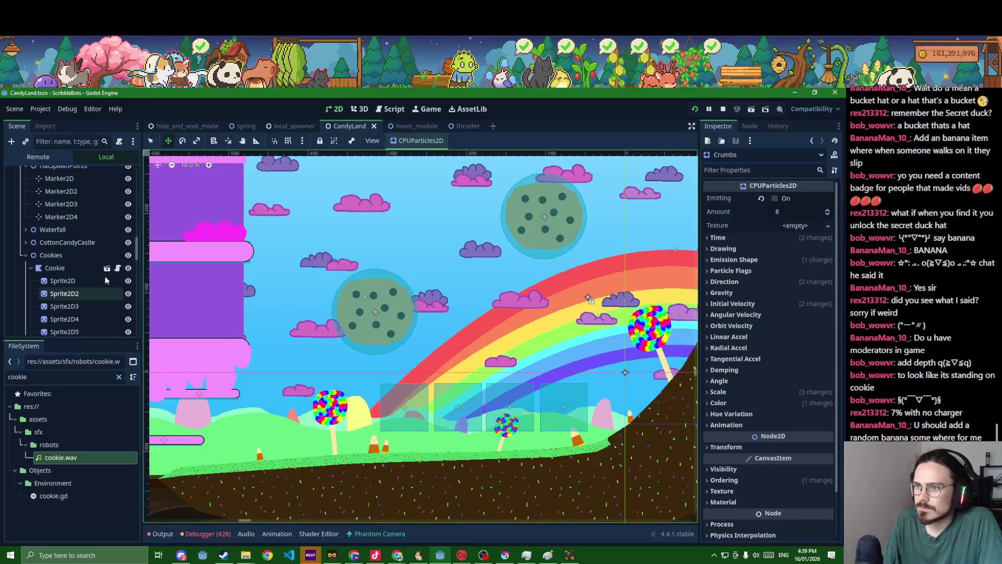
{"action": "scroll", "coordinate": [84, 261], "scroll_direction": "down", "scroll_amount": 2}
{"action": "left_click", "coordinate": [55, 289]}
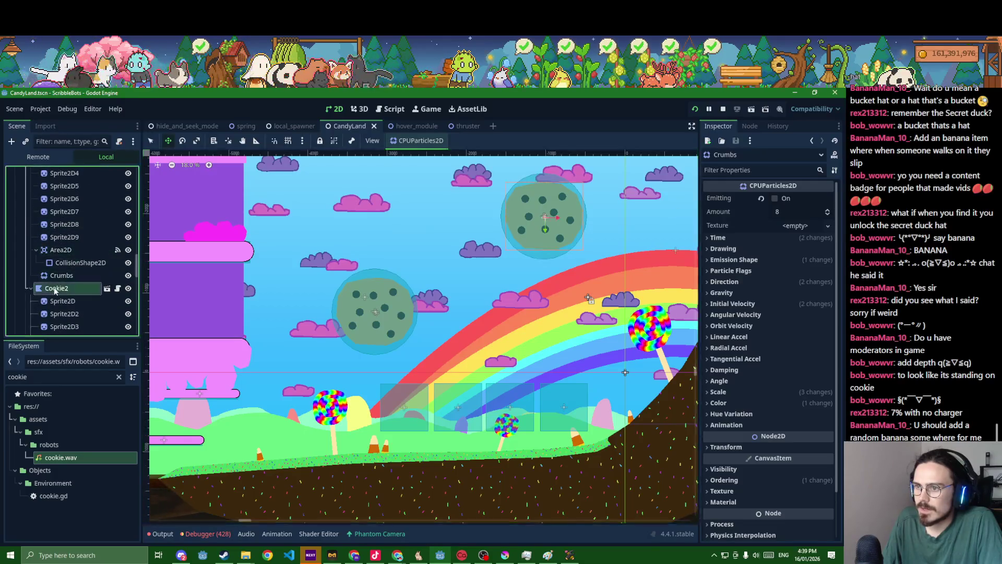
{"action": "scroll", "coordinate": [55, 287], "scroll_direction": "down", "scroll_amount": 4}
{"action": "scroll", "coordinate": [60, 282], "scroll_direction": "down", "scroll_amount": 3}
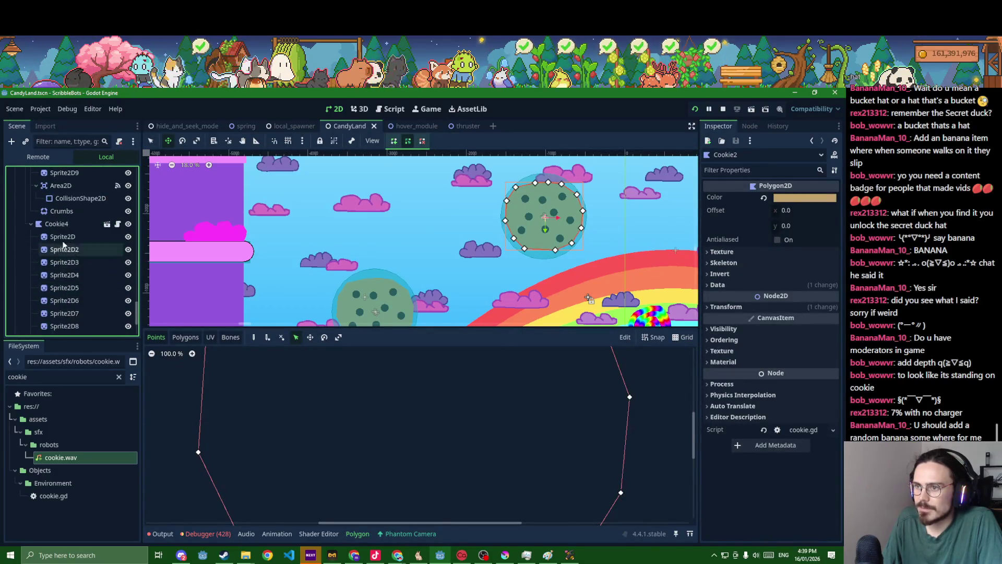
{"action": "left_click", "coordinate": [57, 225], "text": "shift"}
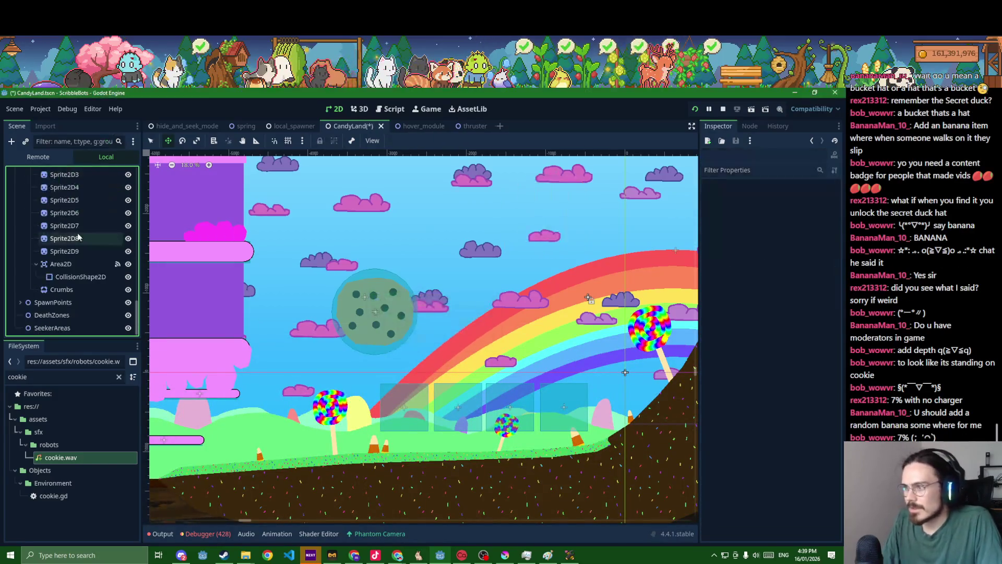
{"action": "key", "text": "Delete"}
Drag the Crumbs particle emitter up onto the remaining cookie.
{"action": "left_click", "coordinate": [59, 311]}
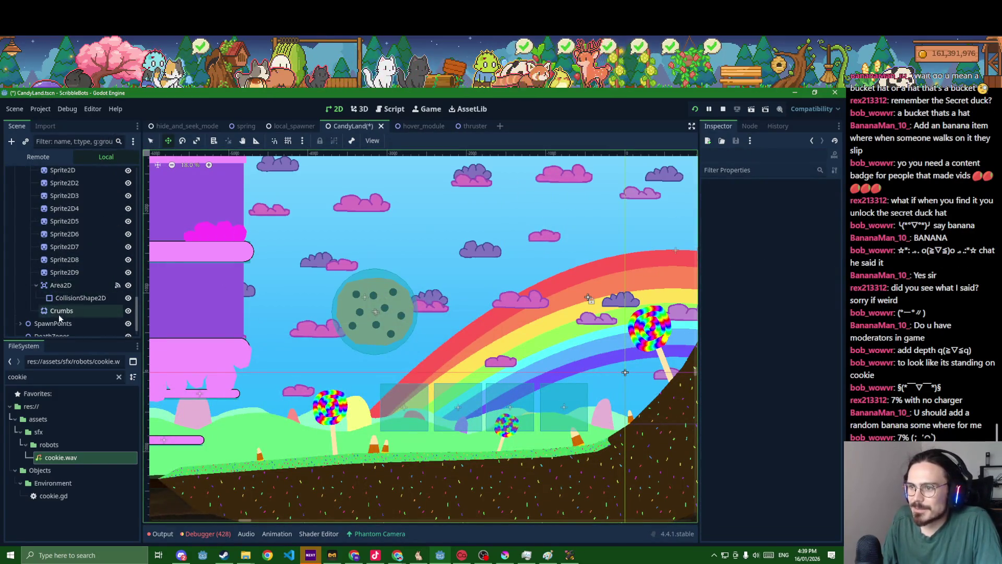
{"action": "scroll", "coordinate": [354, 299], "scroll_direction": "up", "scroll_amount": 2}
{"action": "left_click_drag", "start_coordinate": [391, 326], "coordinate": [390, 295]}
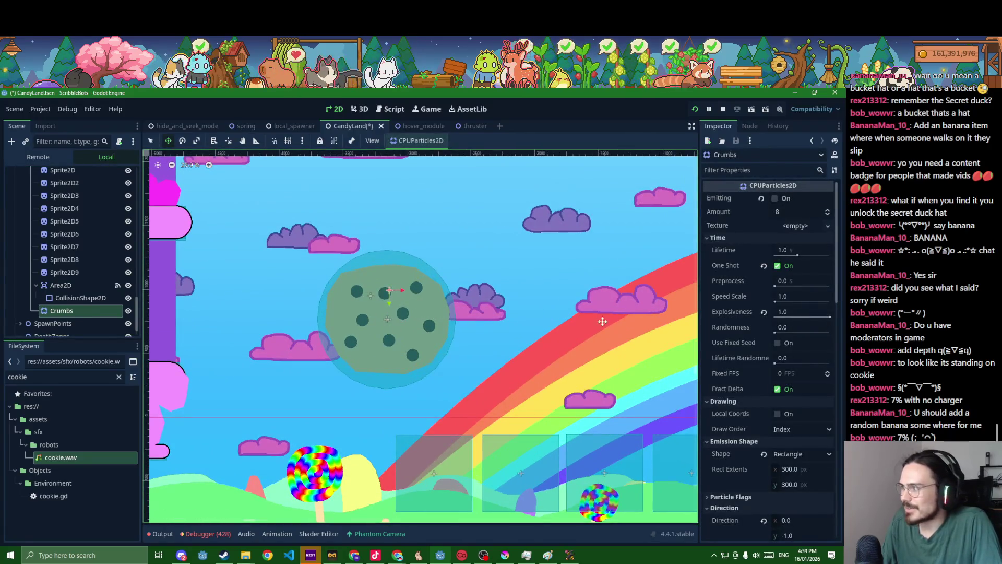
Toggle Emitting on Crumbs several times to preview the one-shot crumb burst.
{"action": "scroll", "coordinate": [751, 286], "scroll_direction": "down", "scroll_amount": 3}
{"action": "scroll", "coordinate": [754, 271], "scroll_direction": "up", "scroll_amount": 3}
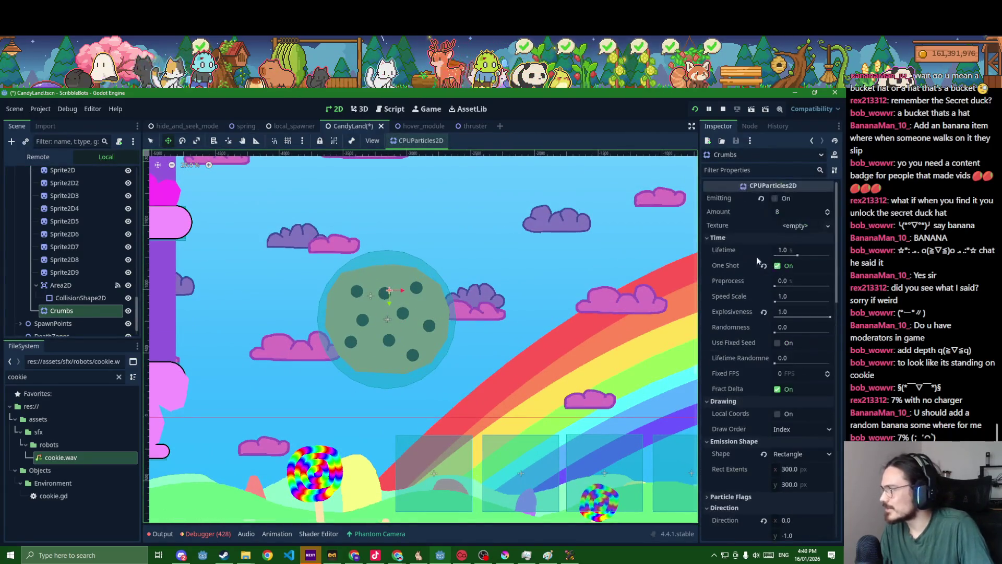
{"action": "left_click", "coordinate": [775, 199]}
{"action": "left_click", "coordinate": [775, 198]}
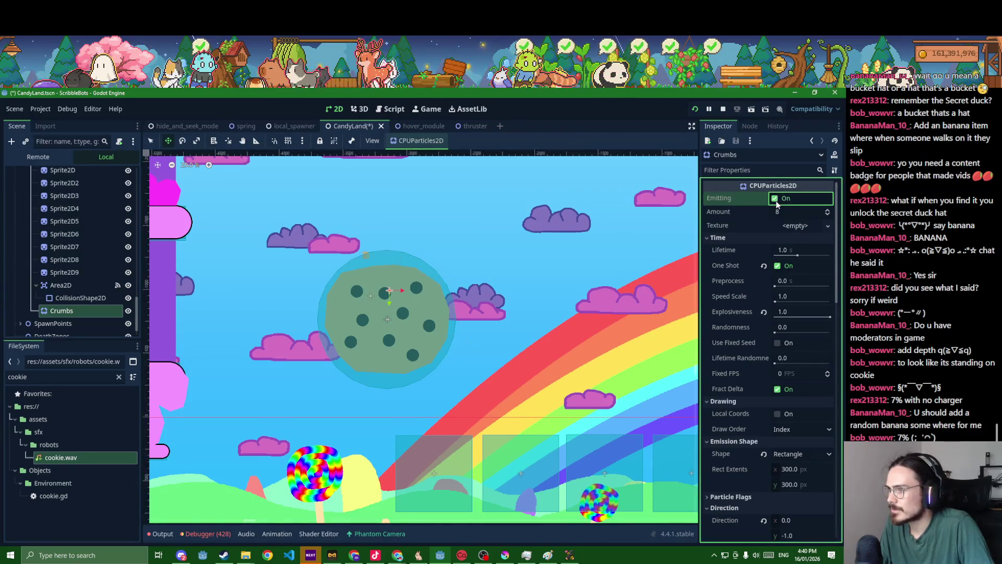
{"action": "left_click", "coordinate": [774, 199]}
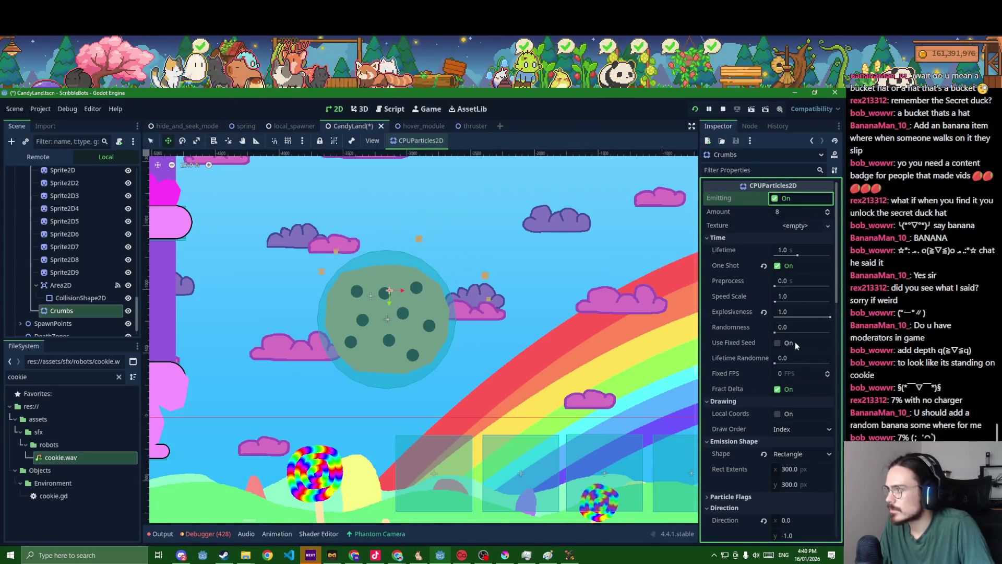
{"action": "scroll", "coordinate": [722, 280], "scroll_direction": "down", "scroll_amount": 3}
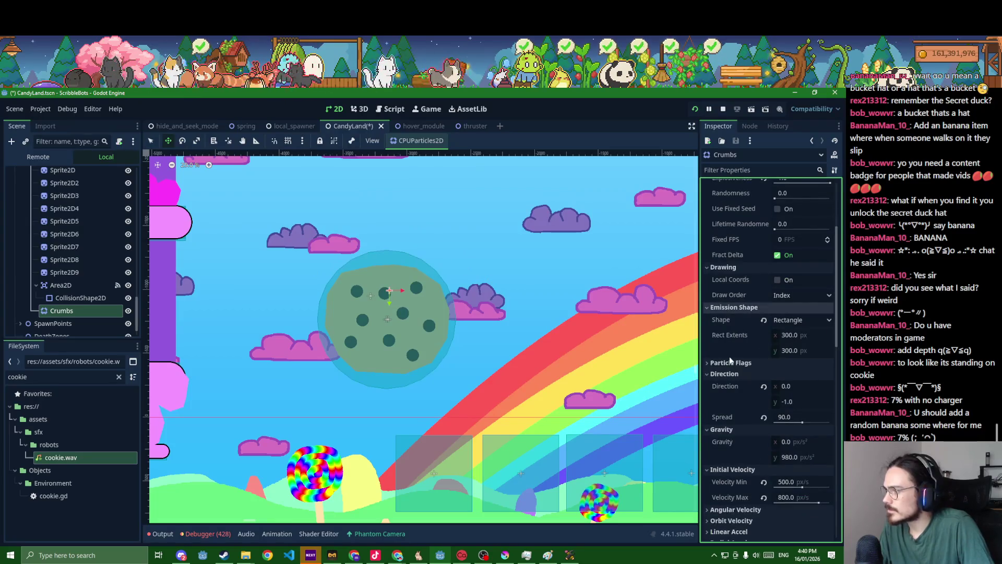
{"action": "scroll", "coordinate": [734, 375], "scroll_direction": "up", "scroll_amount": 3}
{"action": "scroll", "coordinate": [738, 356], "scroll_direction": "down", "scroll_amount": 5}
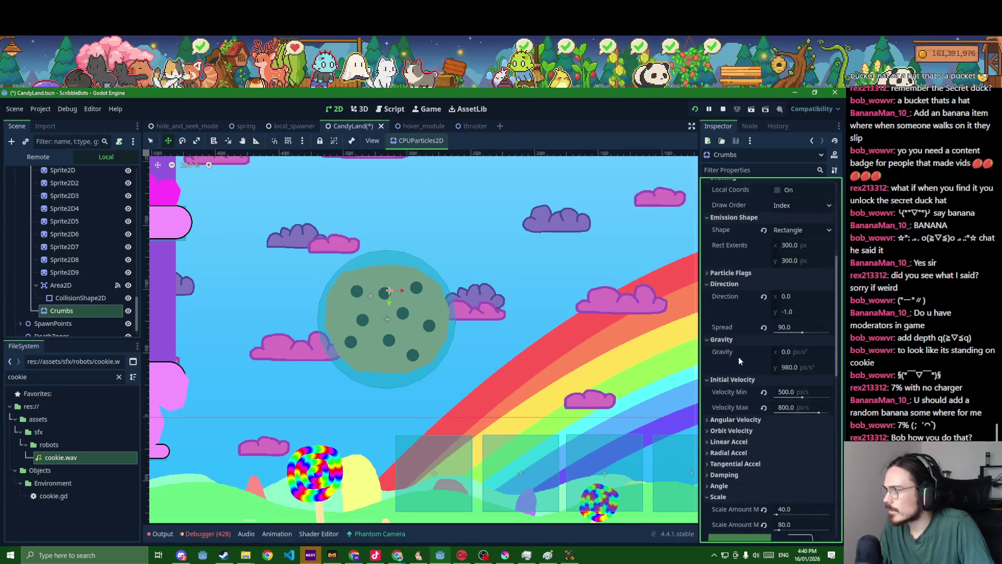
{"action": "scroll", "coordinate": [738, 356], "scroll_direction": "up", "scroll_amount": 1}
Set the emission Rect Extents y to 100, preview the burst, save, and run the game.
{"action": "left_click", "coordinate": [790, 305]}
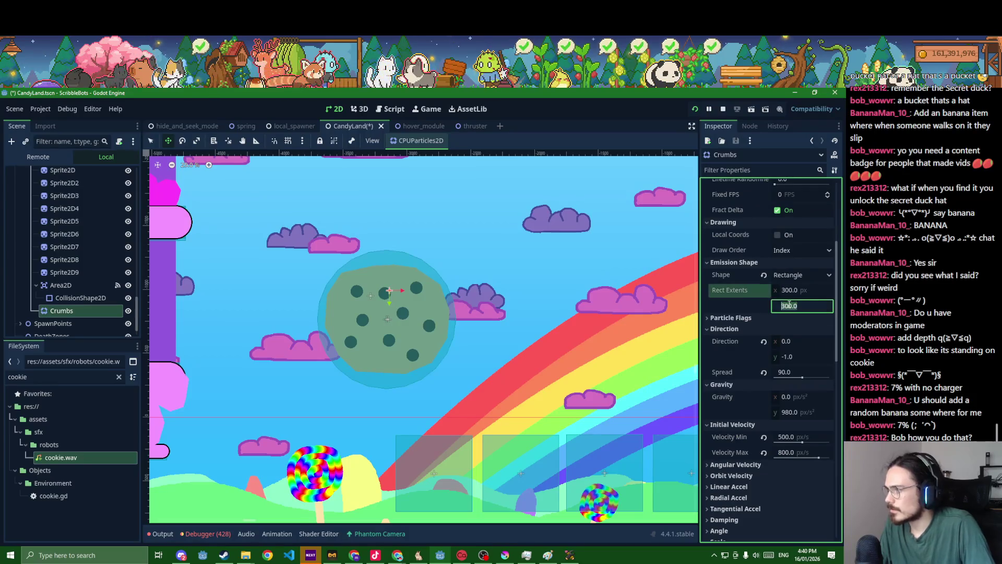
{"action": "type", "text": "100"}
{"action": "key", "text": "Return"}
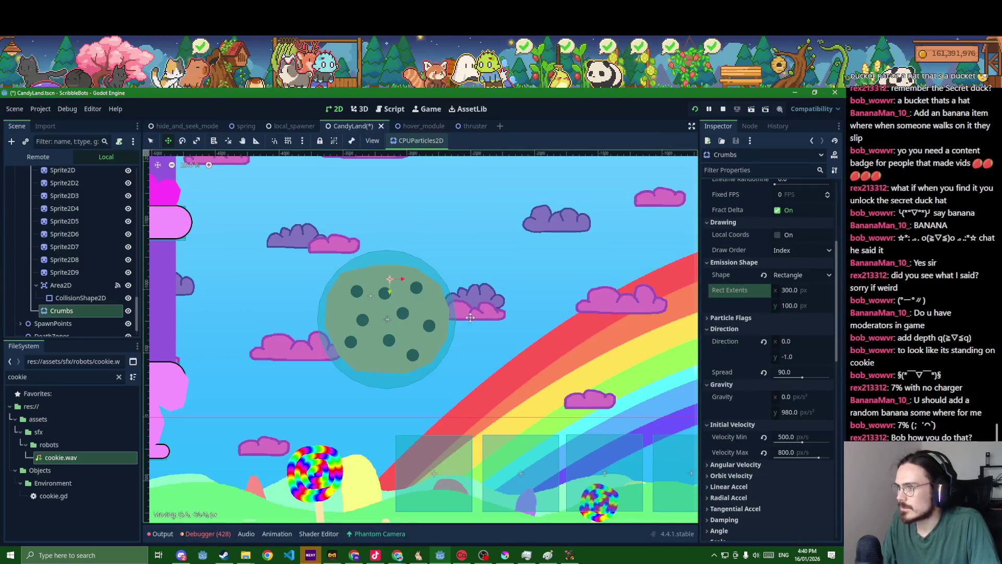
{"action": "scroll", "coordinate": [725, 286], "scroll_direction": "up", "scroll_amount": 4}
{"action": "left_click", "coordinate": [776, 199]}
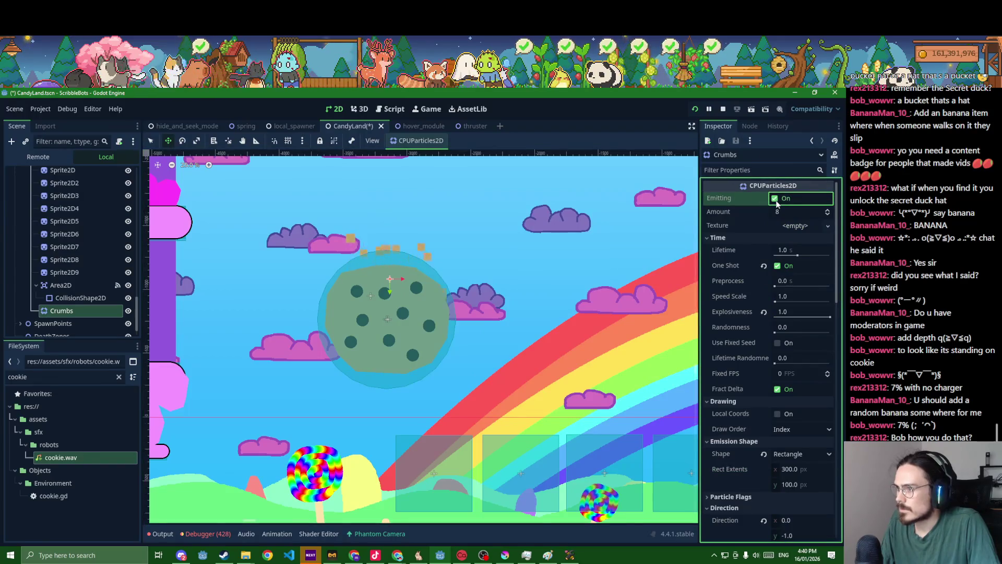
{"action": "left_click", "coordinate": [776, 198]}
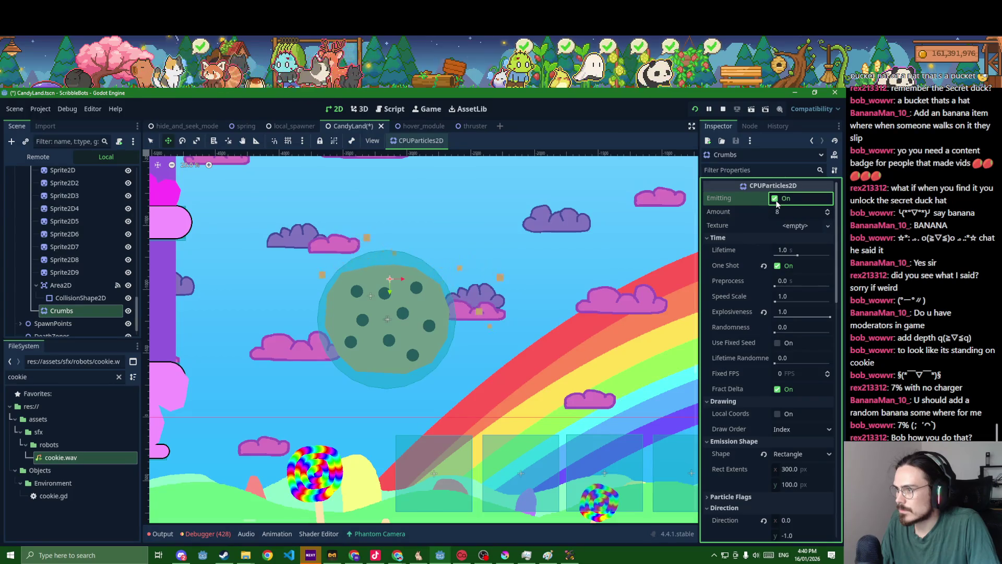
{"action": "left_click", "coordinate": [787, 214]}
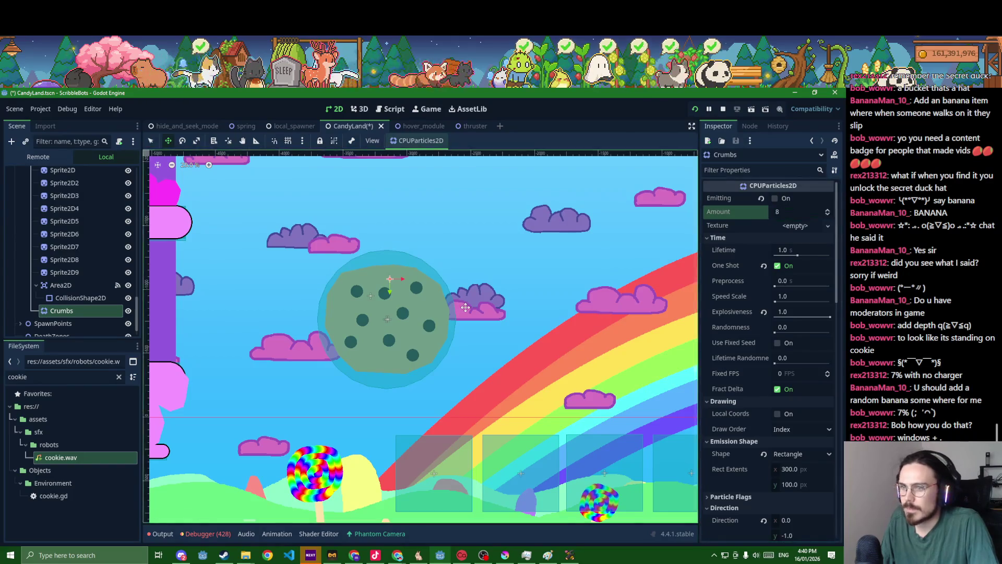
{"action": "key", "text": "ctrl+s"}
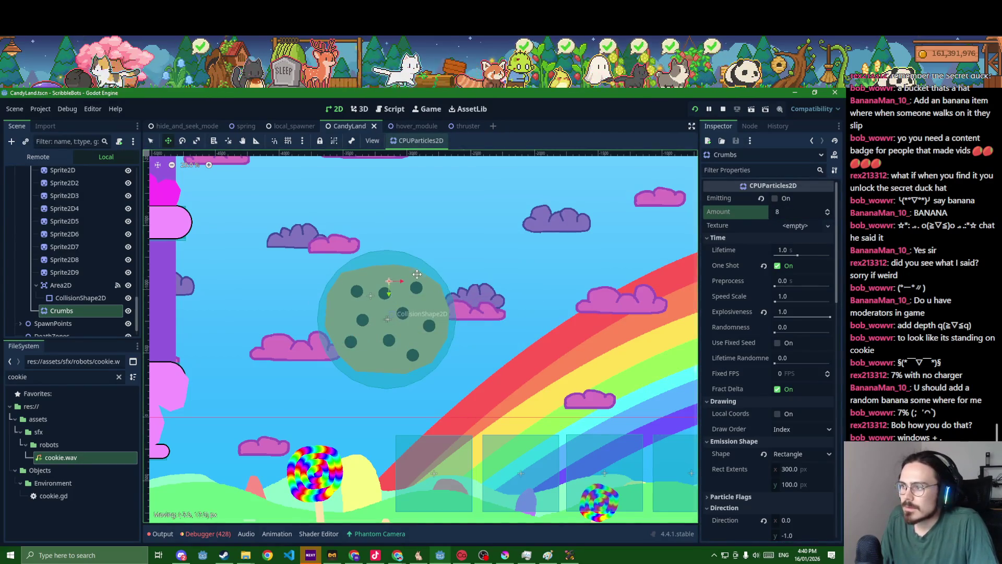
{"action": "key", "text": "F5"}
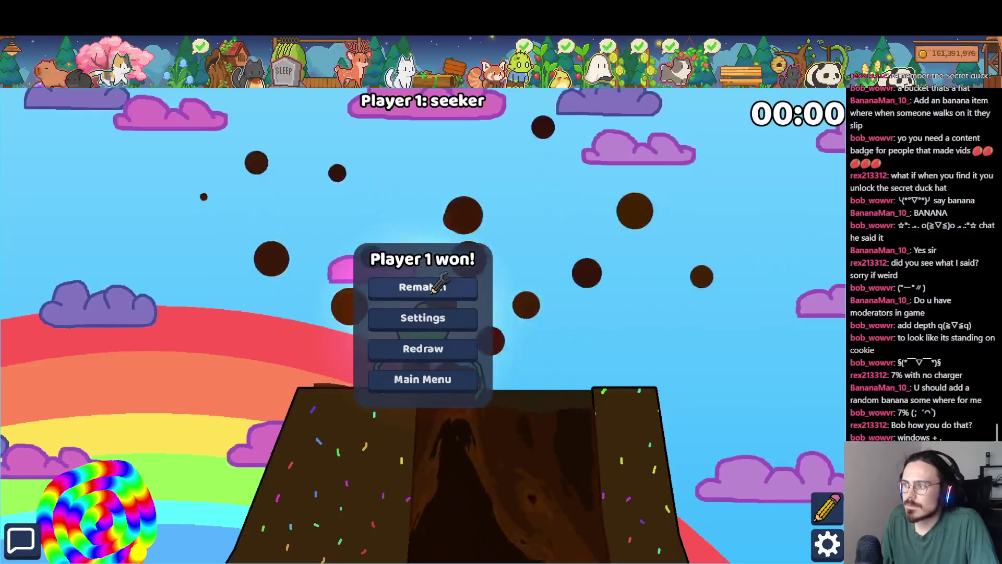
Stop the game, duplicate Cookie three times with one copy on the volcano top, and save.
{"action": "key", "text": "F8"}
{"action": "scroll", "coordinate": [99, 263], "scroll_direction": "up", "scroll_amount": 5}
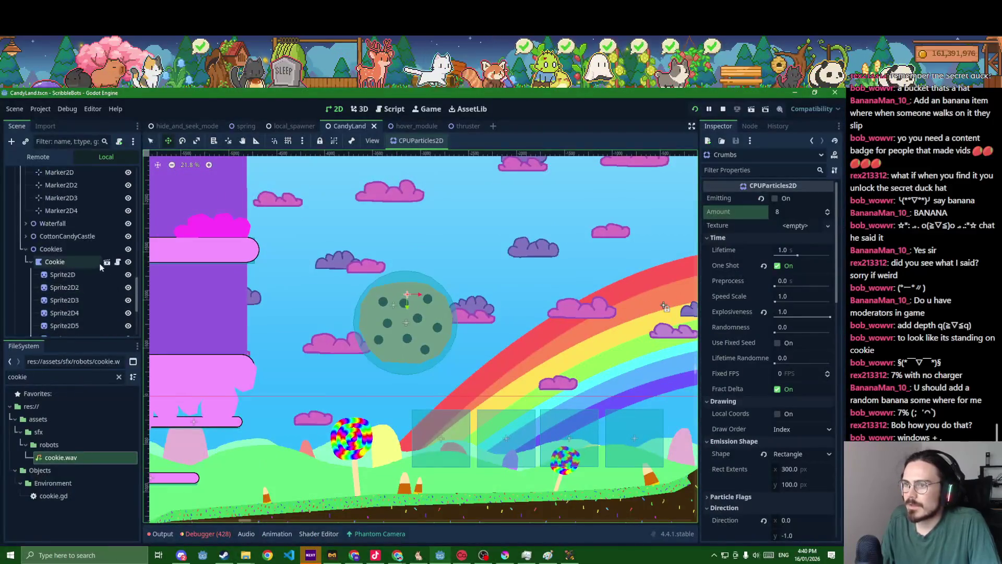
{"action": "left_click", "coordinate": [71, 249]}
{"action": "left_click", "coordinate": [98, 262]}
{"action": "scroll", "coordinate": [381, 240], "scroll_direction": "down", "scroll_amount": 3}
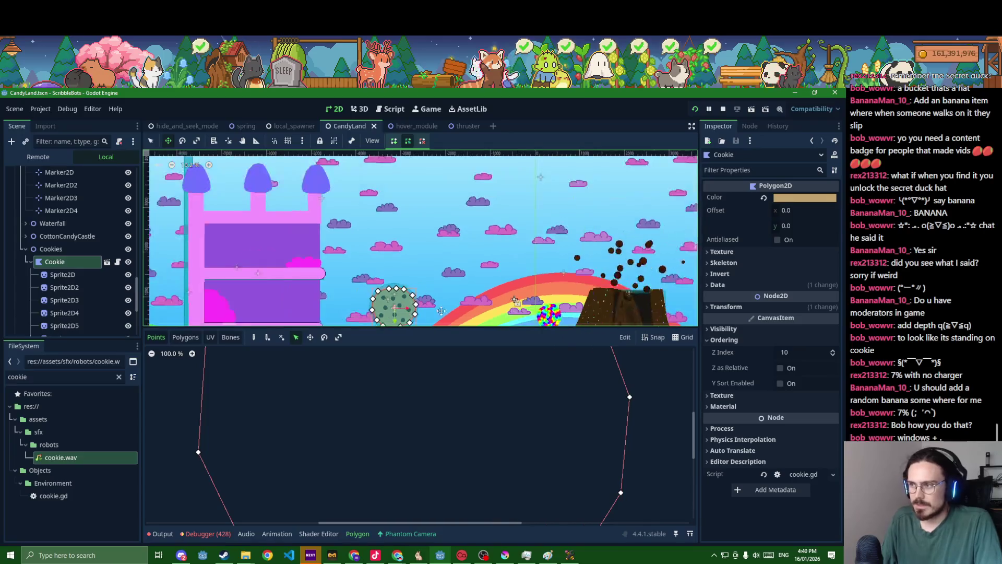
{"action": "key", "text": "ctrl+d"}
{"action": "left_click_drag", "start_coordinate": [391, 277], "coordinate": [462, 240]}
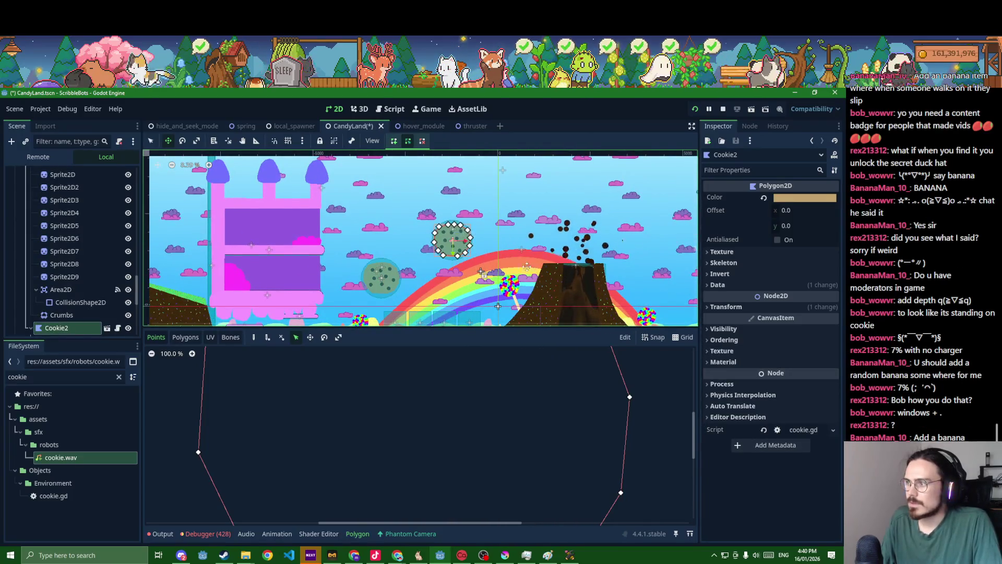
{"action": "scroll", "coordinate": [462, 240], "scroll_direction": "down", "scroll_amount": 1}
{"action": "key", "text": "ctrl+d"}
{"action": "mouse_move", "coordinate": [389, 235]}
{"action": "left_mouse_down"}
{"action": "mouse_move", "coordinate": [565, 243]}
{"action": "mouse_move", "coordinate": [656, 270]}
{"action": "left_mouse_up"}
{"action": "key", "text": "ctrl+d"}
{"action": "key", "text": "ctrl+s"}
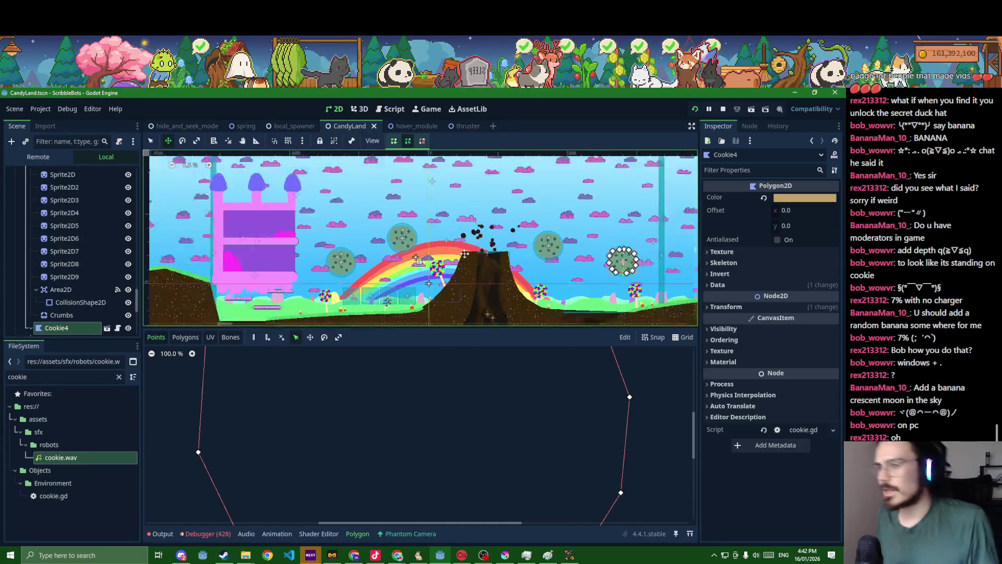
{"action": "scroll", "coordinate": [449, 258], "scroll_direction": "down", "scroll_amount": 5}
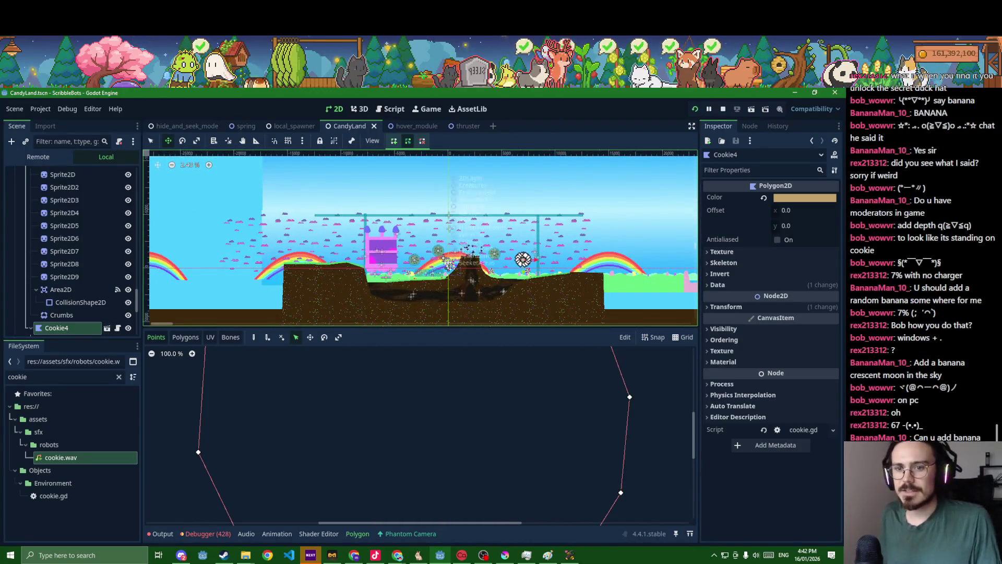
{"action": "scroll", "coordinate": [444, 275], "scroll_direction": "down", "scroll_amount": 2}
{"action": "scroll", "coordinate": [444, 275], "scroll_direction": "up", "scroll_amount": 6}
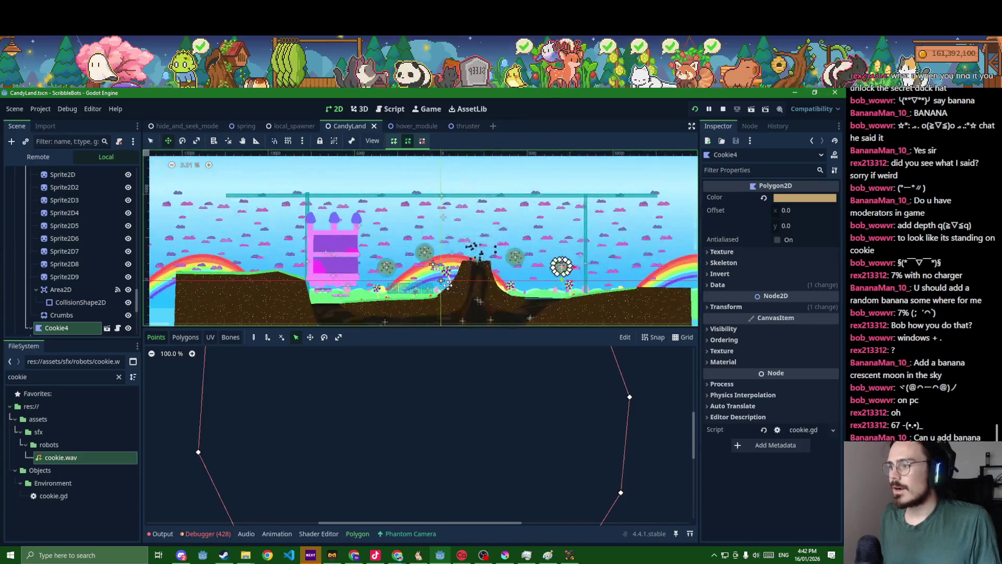
{"action": "scroll", "coordinate": [437, 277], "scroll_direction": "down", "scroll_amount": 2}
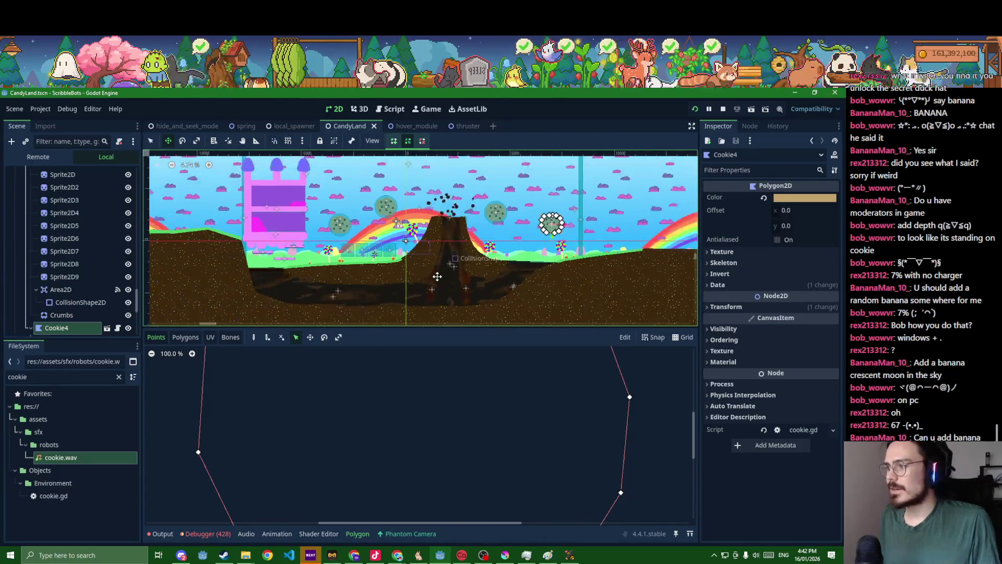
{"action": "left_click", "coordinate": [118, 377]}
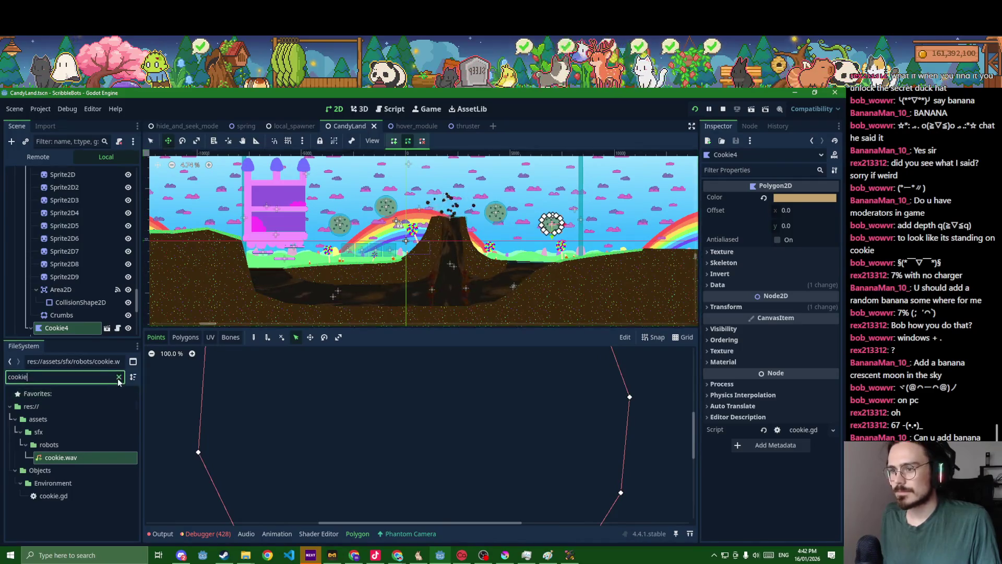
{"action": "type", "text": "banana"}
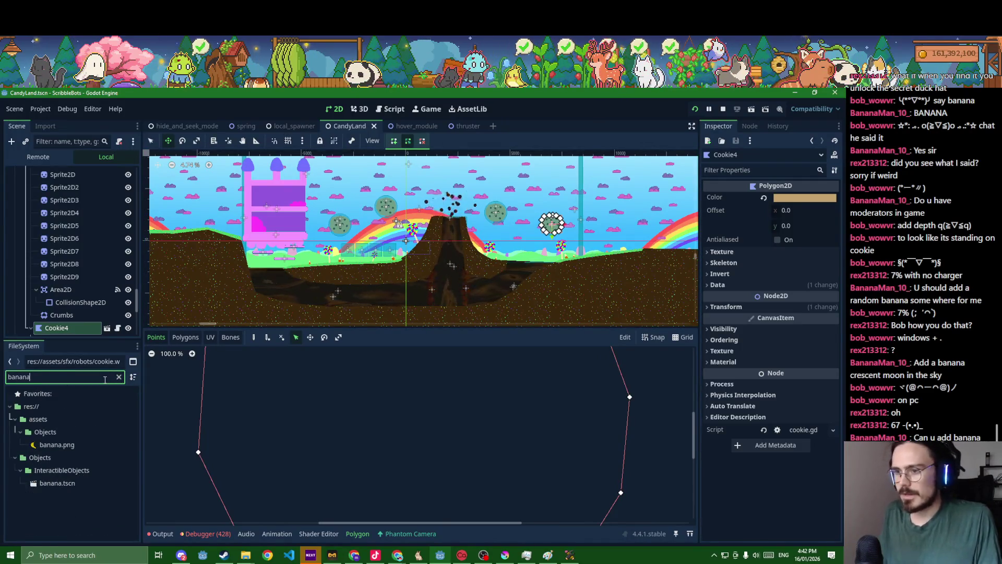
{"action": "left_click", "coordinate": [63, 488]}
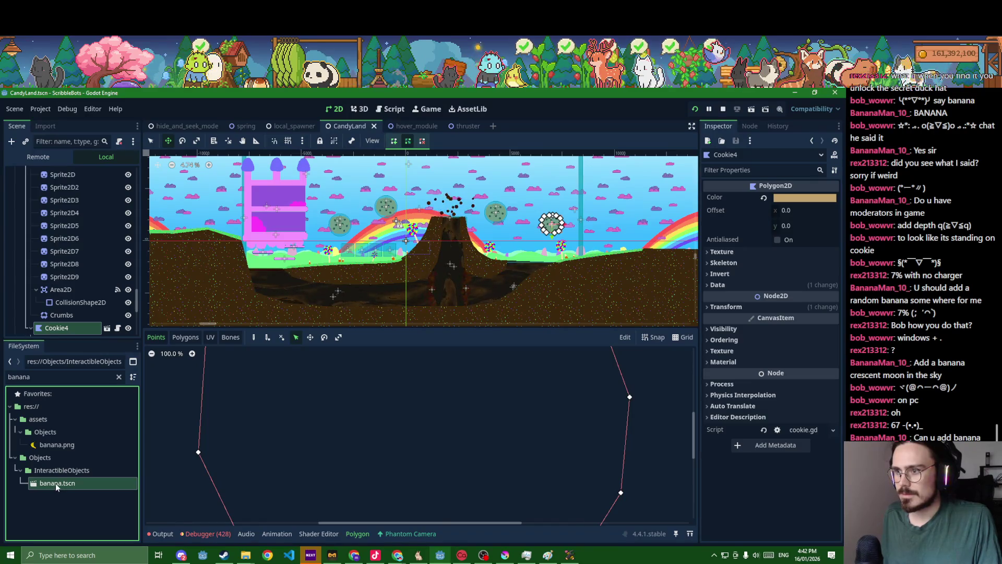
{"action": "mouse_move", "coordinate": [56, 483]}
{"action": "left_mouse_down"}
{"action": "mouse_move", "coordinate": [75, 271]}
{"action": "mouse_move", "coordinate": [64, 258]}
{"action": "left_mouse_up"}
{"action": "scroll", "coordinate": [73, 269], "scroll_direction": "up", "scroll_amount": 2}
{"action": "scroll", "coordinate": [72, 267], "scroll_direction": "up", "scroll_amount": 2}
{"action": "scroll", "coordinate": [67, 261], "scroll_direction": "up", "scroll_amount": 1}
{"action": "left_click_drag", "start_coordinate": [64, 258], "coordinate": [60, 275]}
{"action": "scroll", "coordinate": [298, 297], "scroll_direction": "up", "scroll_amount": 2}
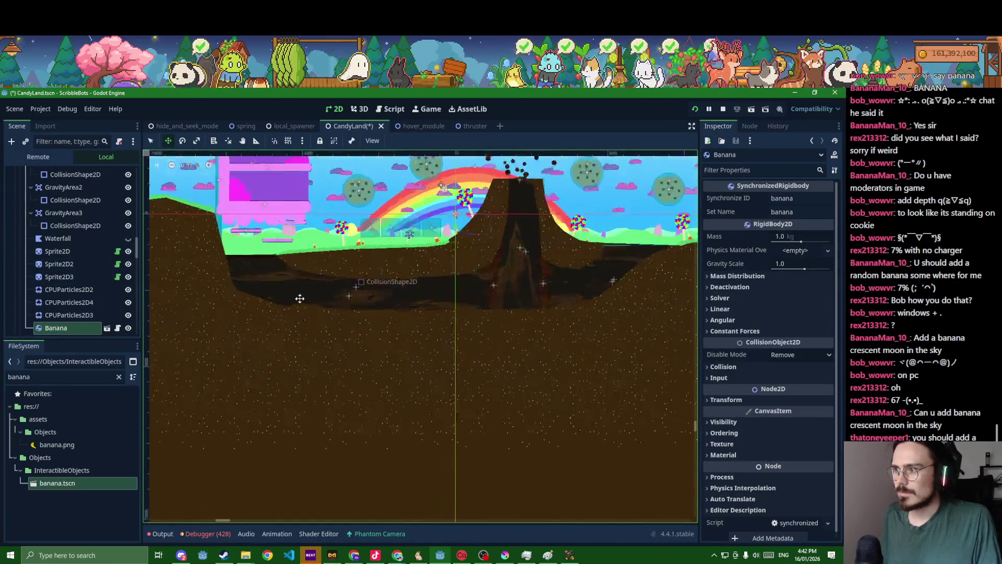
{"action": "scroll", "coordinate": [301, 298], "scroll_direction": "down", "scroll_amount": 1}
{"action": "mouse_move", "coordinate": [384, 279]}
{"action": "left_mouse_down"}
{"action": "mouse_move", "coordinate": [252, 277]}
{"action": "mouse_move", "coordinate": [252, 287]}
{"action": "left_mouse_up"}
{"action": "scroll", "coordinate": [253, 251], "scroll_direction": "up", "scroll_amount": 8}
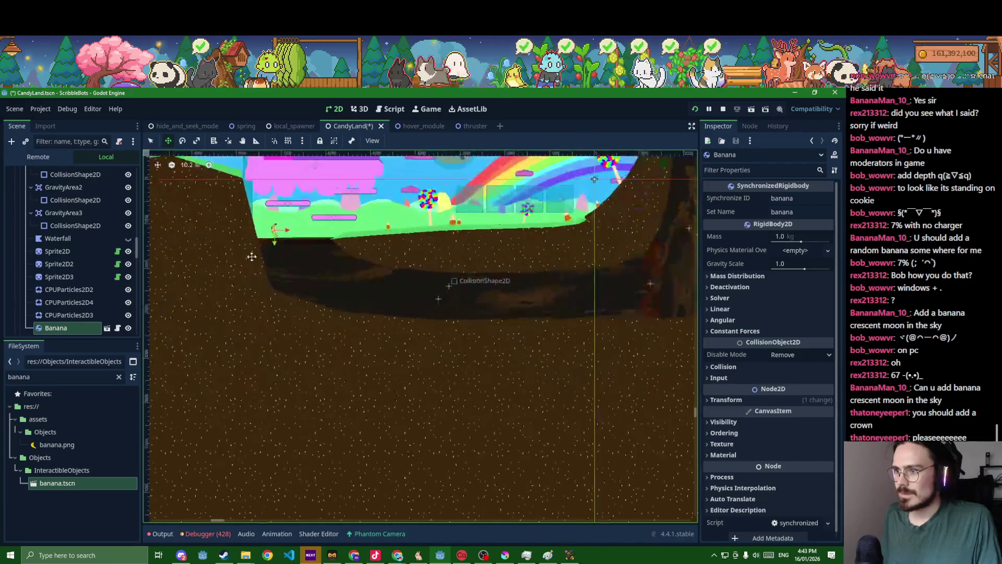
{"action": "left_click_drag", "start_coordinate": [255, 242], "coordinate": [245, 234]}
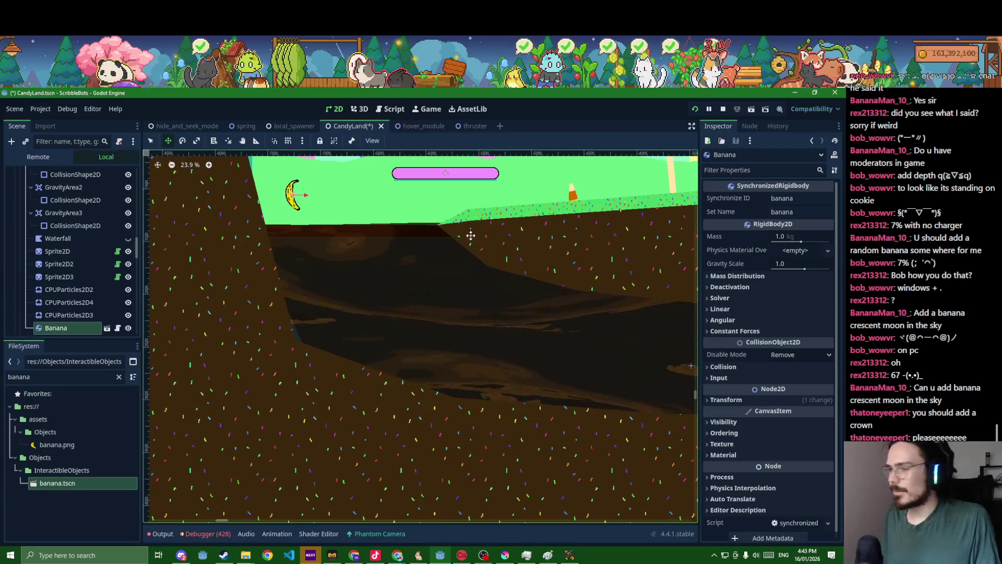
{"action": "key", "text": "ctrl+s"}
{"action": "scroll", "coordinate": [383, 284], "scroll_direction": "down", "scroll_amount": 6}
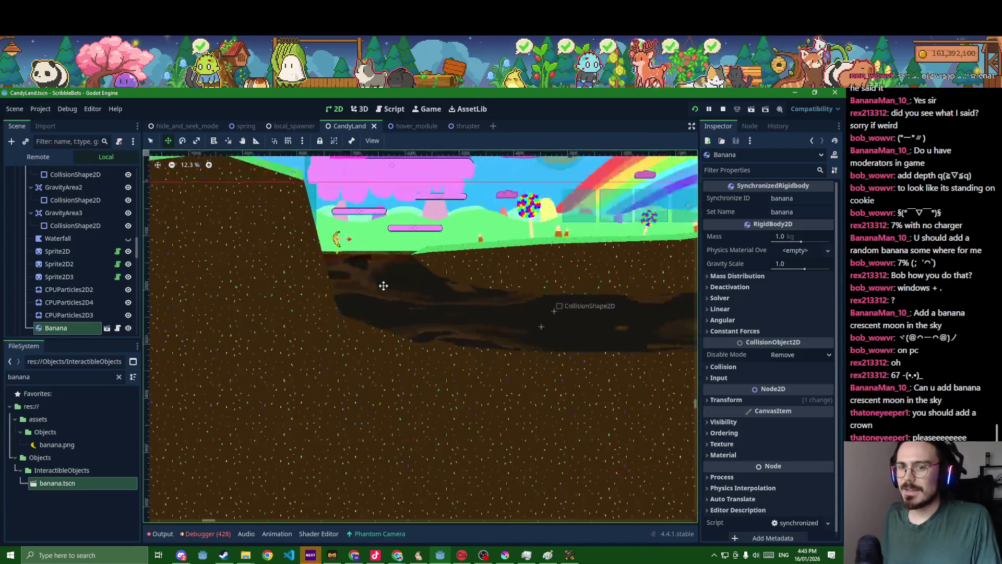
{"action": "scroll", "coordinate": [426, 304], "scroll_direction": "down", "scroll_amount": 2}
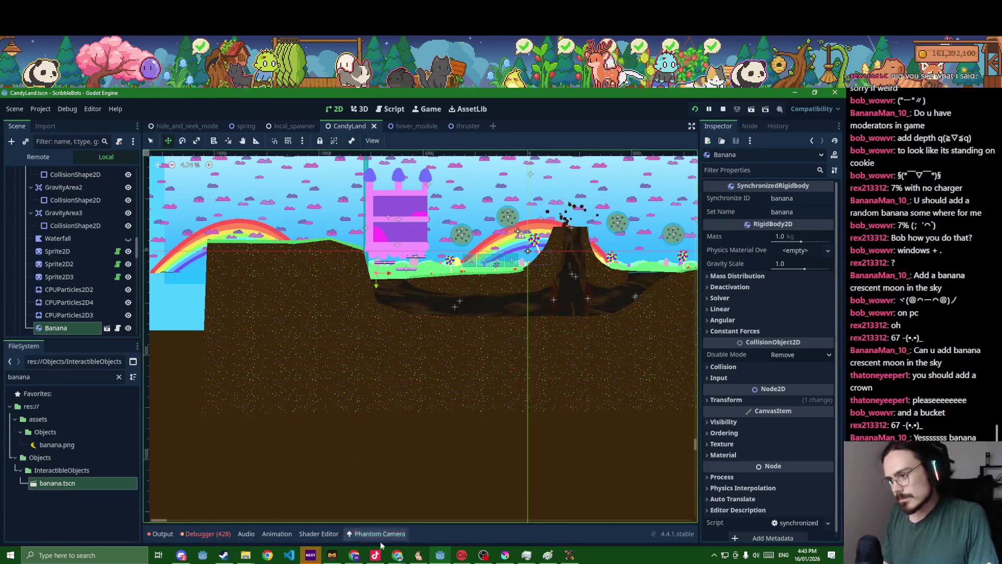
{"action": "mouse_move", "coordinate": [409, 549]}
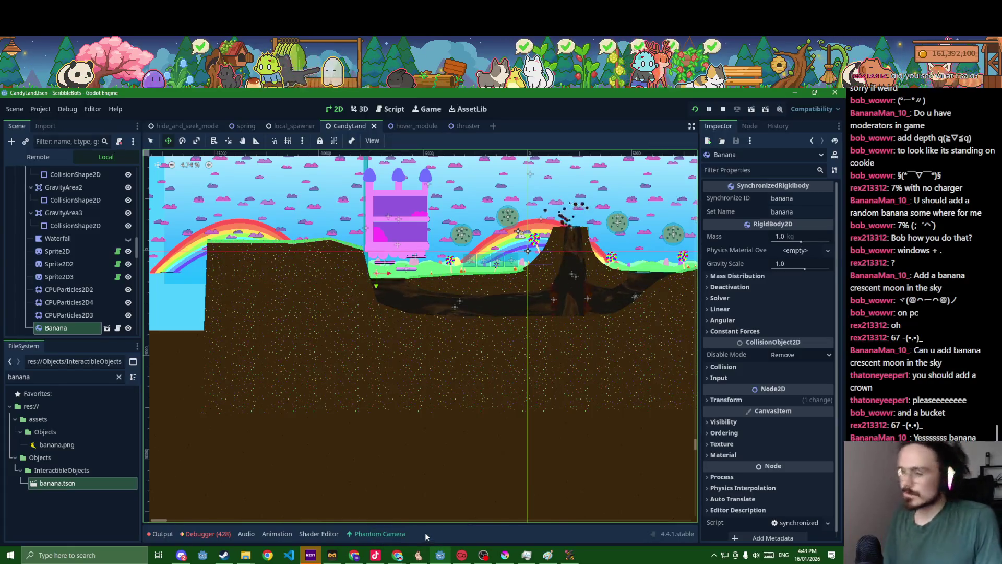
Switch to Krita and open hats.kra from the hats folder.
{"action": "left_click", "coordinate": [505, 554]}
{"action": "left_click", "coordinate": [8, 102]}
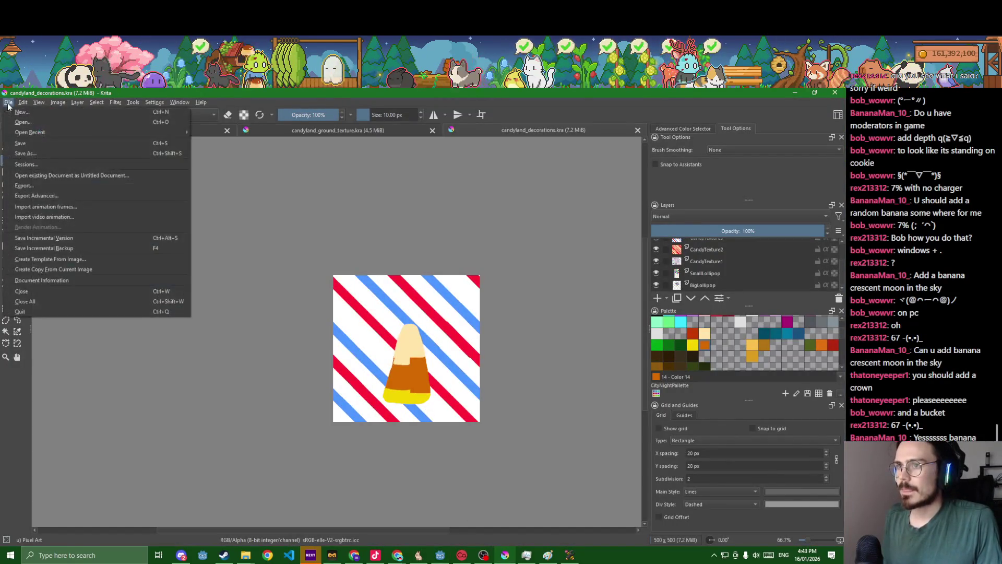
{"action": "mouse_move", "coordinate": [26, 132]}
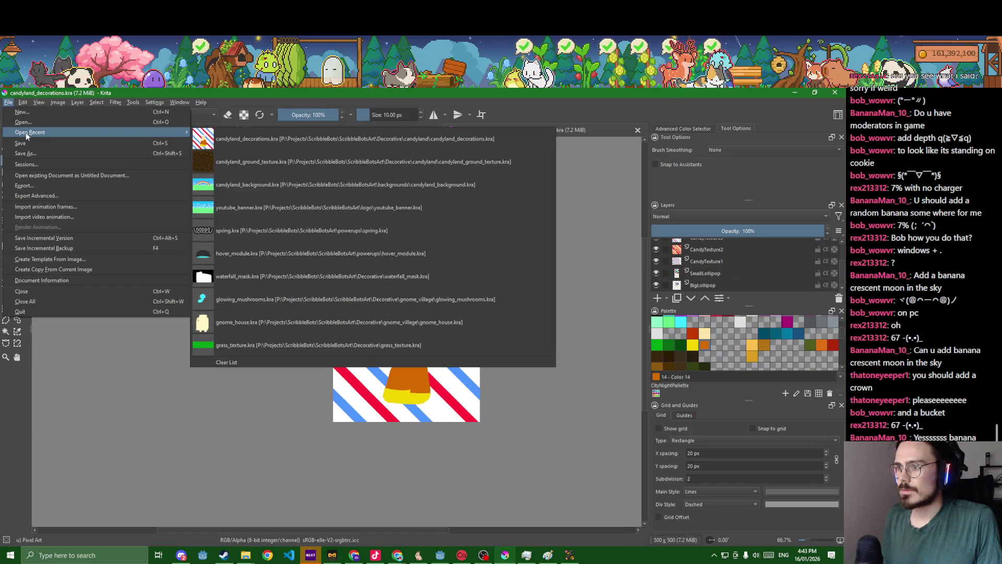
{"action": "left_click", "coordinate": [8, 102]}
{"action": "left_click", "coordinate": [23, 116]}
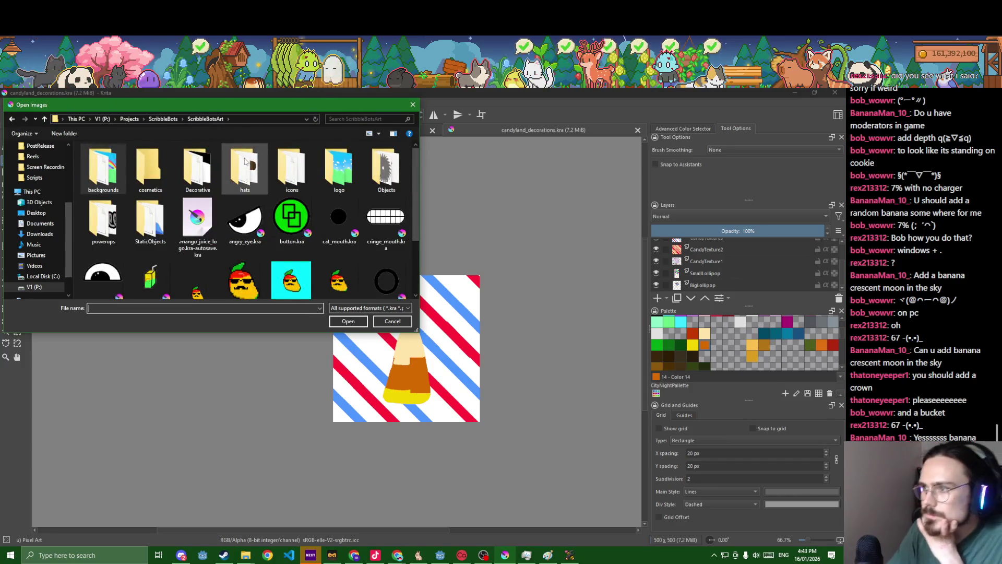
{"action": "double_click", "coordinate": [245, 162]}
{"action": "double_click", "coordinate": [204, 167]}
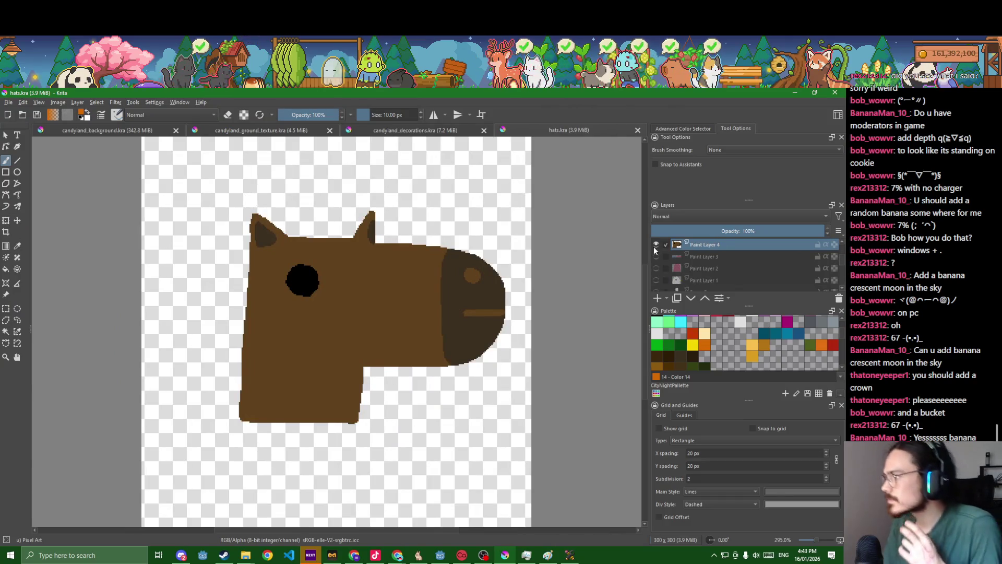
Hide the horse head layer and add a new top layer, finally renamed from Banana to Bucket.
{"action": "left_click", "coordinate": [656, 244]}
{"action": "left_click", "coordinate": [657, 298]}
{"action": "double_click", "coordinate": [706, 245]}
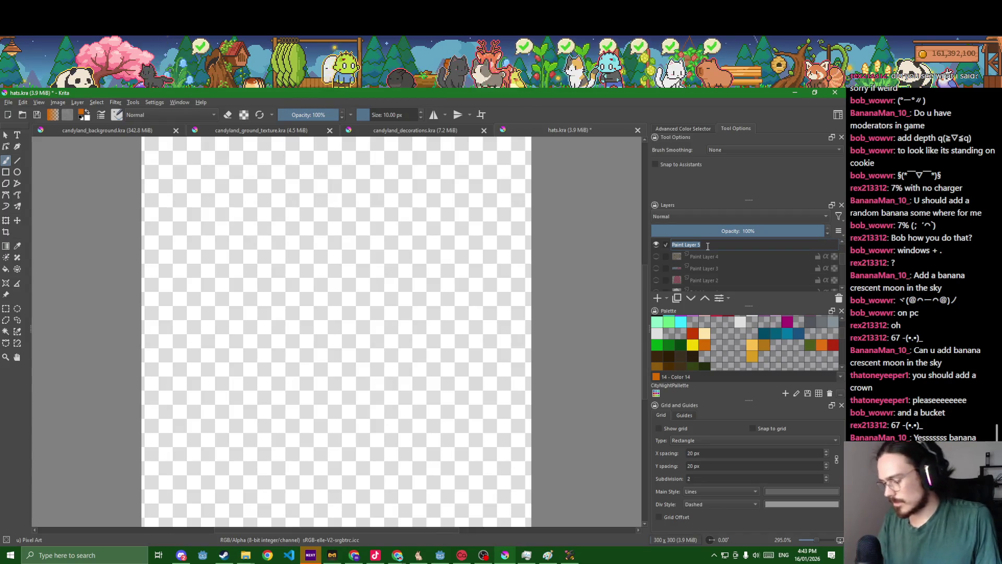
{"action": "type", "text": "Banana"}
{"action": "key", "text": "Return"}
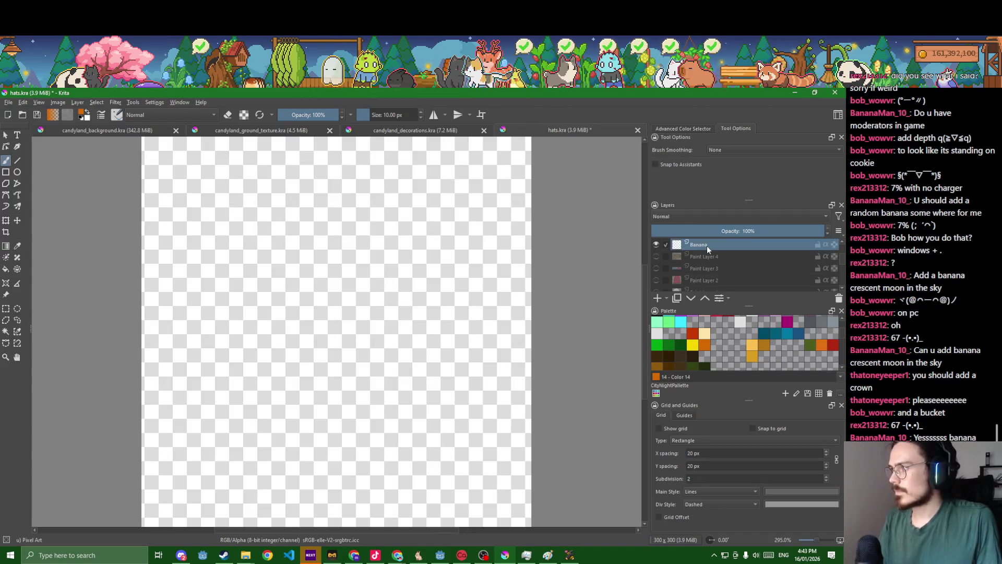
{"action": "left_click", "coordinate": [693, 345]}
{"action": "scroll", "coordinate": [521, 357], "scroll_direction": "down", "scroll_amount": 3}
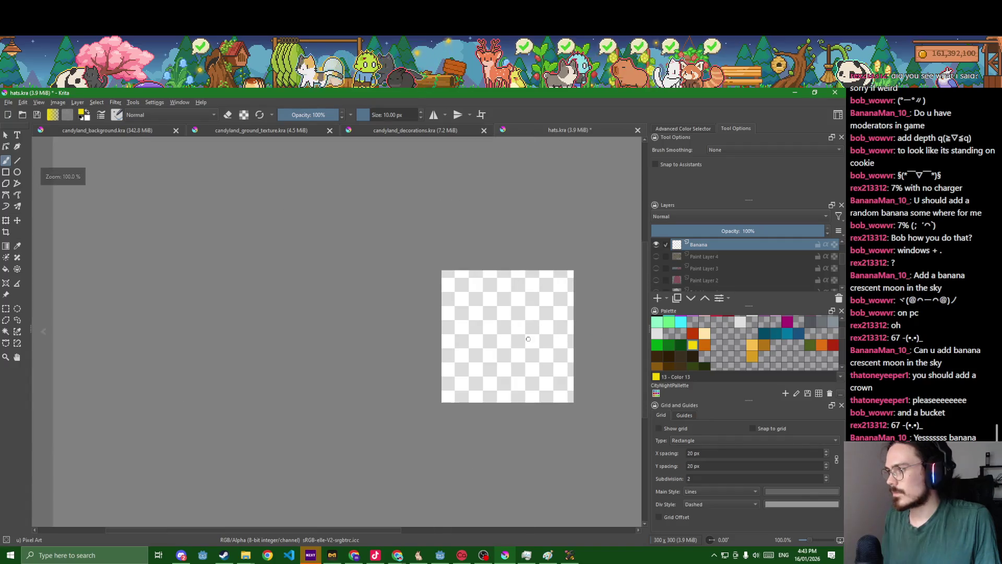
{"action": "scroll", "coordinate": [521, 357], "scroll_direction": "up", "scroll_amount": 2}
{"action": "scroll", "coordinate": [521, 357], "scroll_direction": "down", "scroll_amount": 1}
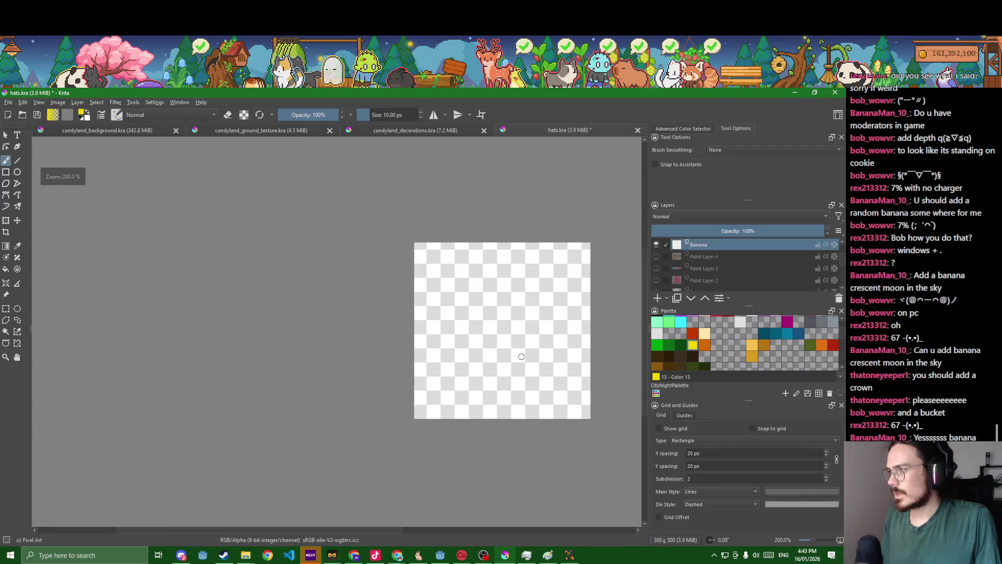
{"action": "double_click", "coordinate": [716, 246]}
{"action": "type", "text": "Bucket"}
{"action": "key", "text": "Return"}
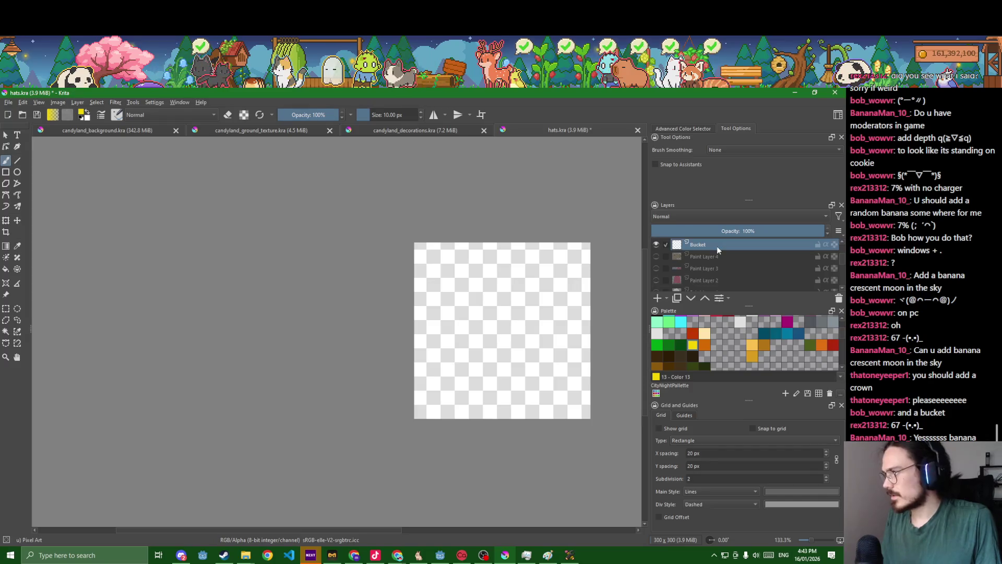
Set the painting colour to teal, brightened to #0098ce.
{"action": "left_click", "coordinate": [787, 333]}
{"action": "scroll", "coordinate": [553, 359], "scroll_direction": "up", "scroll_amount": 3}
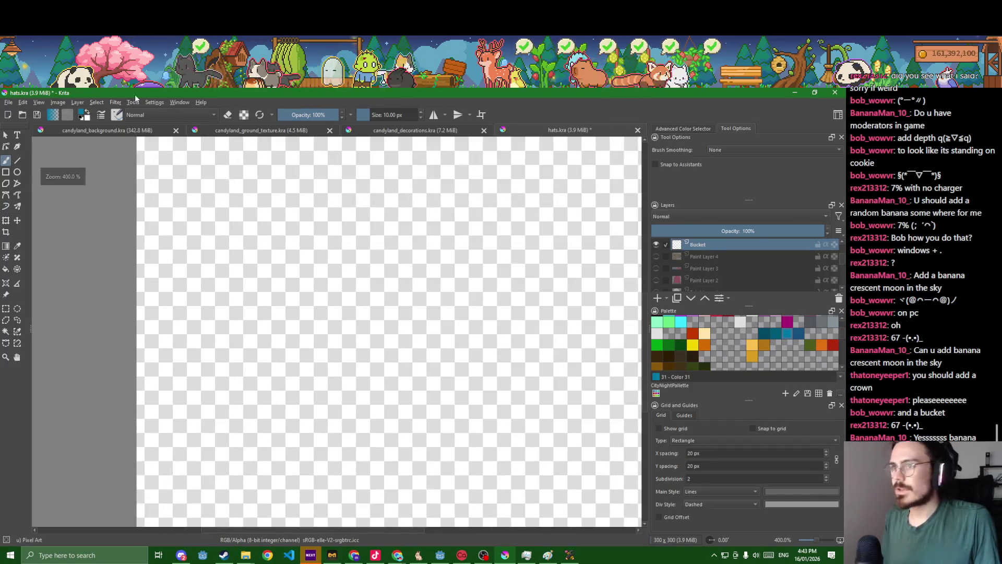
{"action": "left_click", "coordinate": [84, 114]}
{"action": "left_click_drag", "start_coordinate": [383, 287], "coordinate": [391, 275]}
{"action": "left_click", "coordinate": [473, 420]}
Draw the tapered bucket outline: left side, bottom edge and top rim.
{"action": "scroll", "coordinate": [441, 381], "scroll_direction": "down", "scroll_amount": 2}
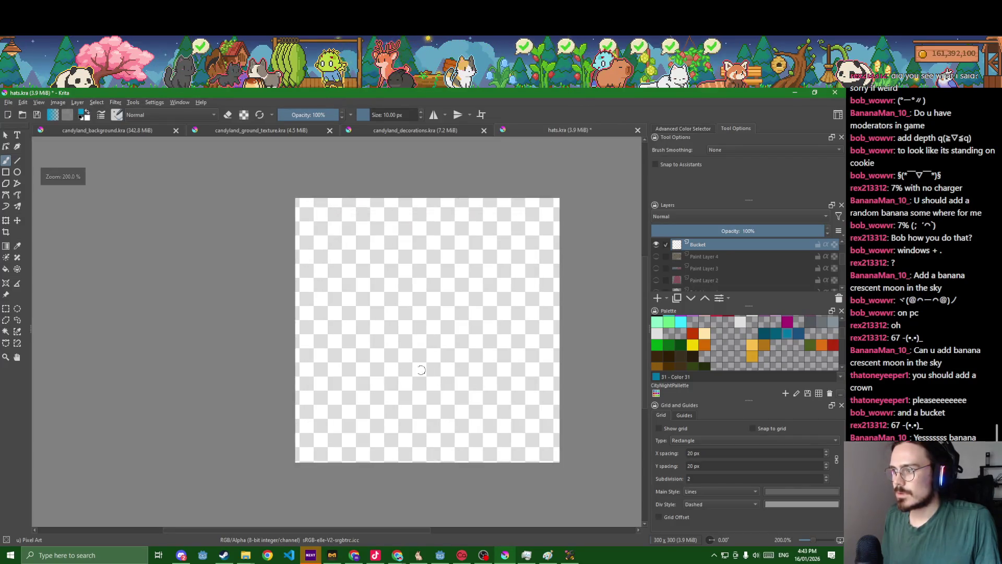
{"action": "mouse_move", "coordinate": [390, 387]}
{"action": "left_mouse_down"}
{"action": "mouse_move", "coordinate": [471, 386]}
{"action": "mouse_move", "coordinate": [481, 284]}
{"action": "mouse_move", "coordinate": [424, 269]}
{"action": "mouse_move", "coordinate": [377, 272]}
{"action": "left_mouse_up"}
{"action": "left_click_drag", "start_coordinate": [383, 319], "coordinate": [388, 381]}
{"action": "scroll", "coordinate": [389, 381], "scroll_direction": "up", "scroll_amount": 3}
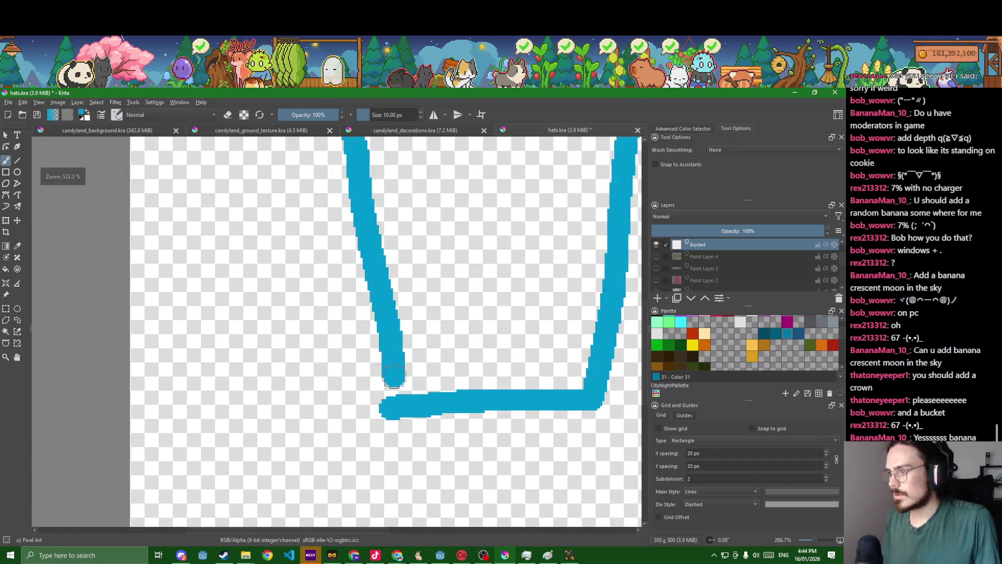
{"action": "key", "text": "ctrl+z"}
{"action": "mouse_move", "coordinate": [322, 395]}
{"action": "left_mouse_down"}
{"action": "mouse_move", "coordinate": [502, 397]}
{"action": "mouse_move", "coordinate": [371, 386]}
{"action": "left_mouse_up"}
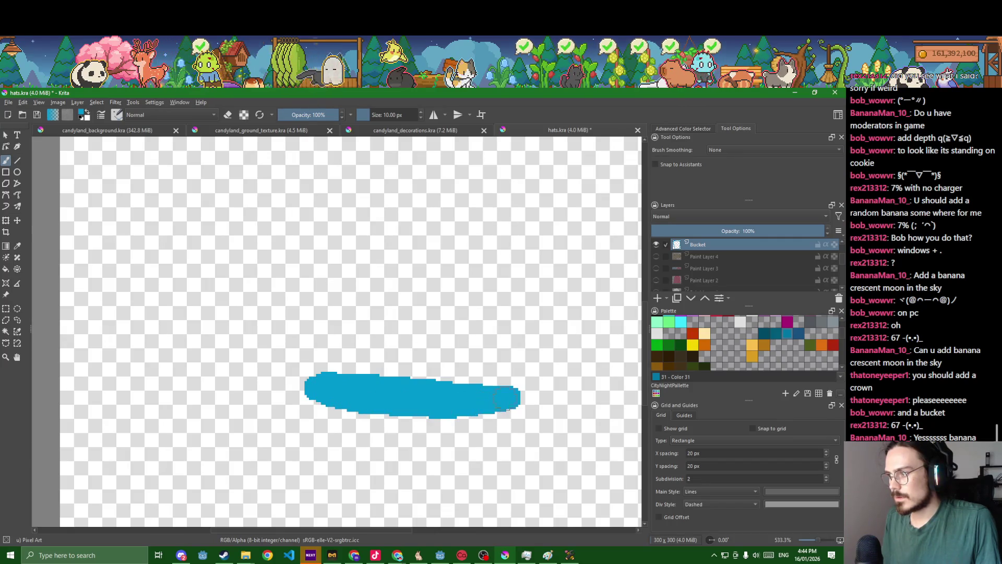
{"action": "scroll", "coordinate": [526, 392], "scroll_direction": "down", "scroll_amount": 4}
{"action": "left_click_drag", "start_coordinate": [521, 393], "coordinate": [520, 357]}
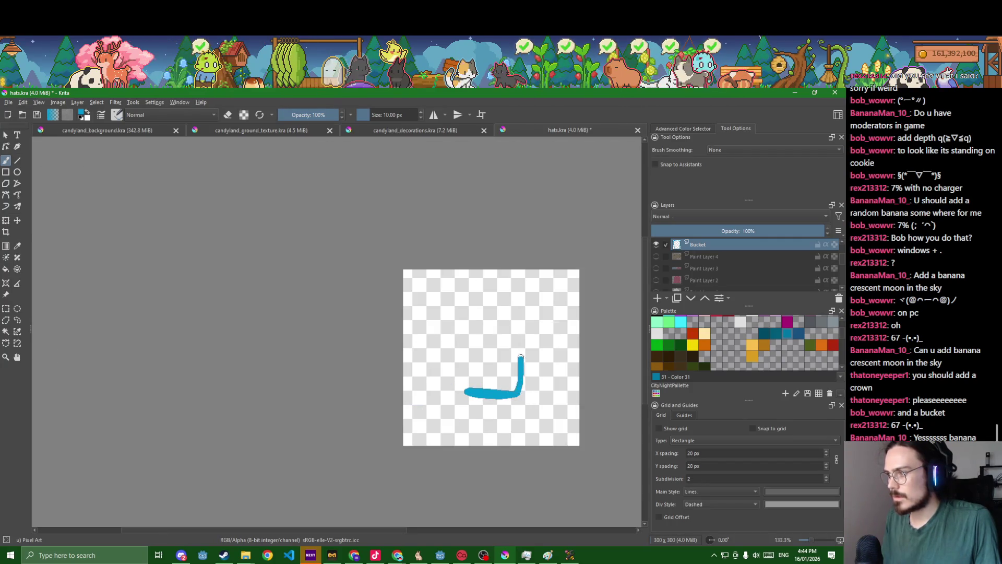
{"action": "scroll", "coordinate": [522, 337], "scroll_direction": "up", "scroll_amount": 2}
{"action": "key", "text": "ctrl+z"}
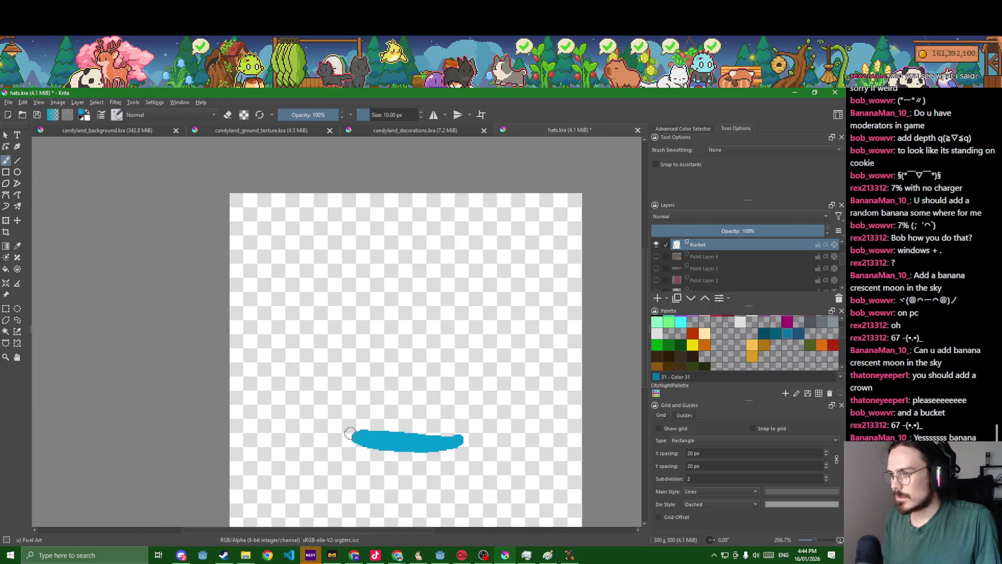
{"action": "left_click_drag", "start_coordinate": [357, 434], "coordinate": [349, 360]}
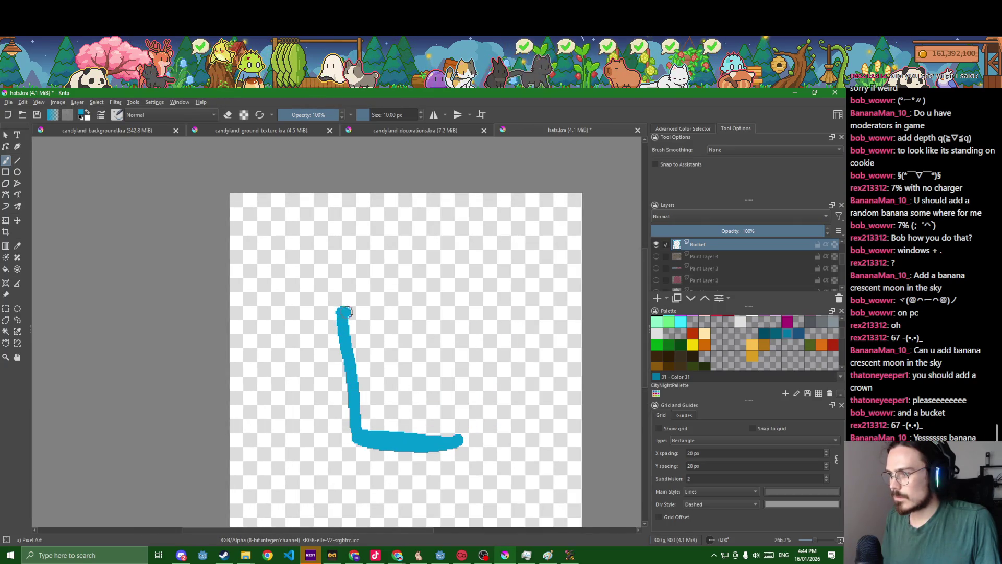
{"action": "left_click_drag", "start_coordinate": [348, 312], "coordinate": [474, 314]}
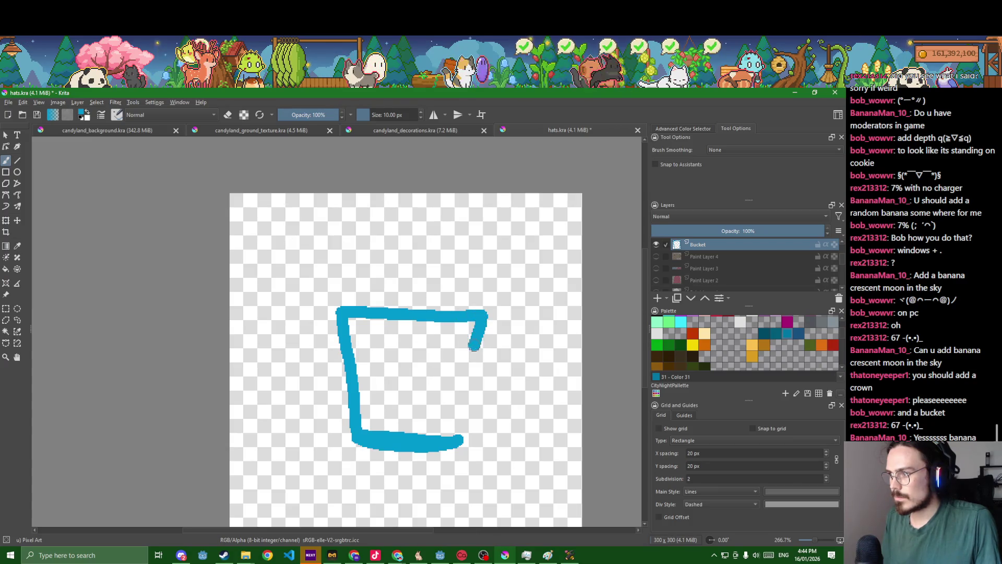
{"action": "scroll", "coordinate": [457, 437], "scroll_direction": "up", "scroll_amount": 4}
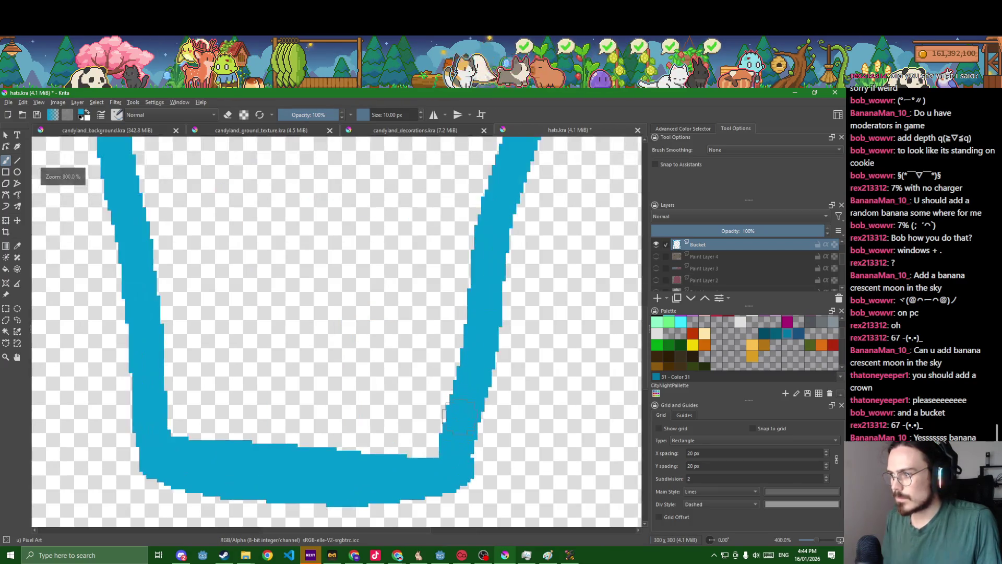
{"action": "scroll", "coordinate": [468, 352], "scroll_direction": "down", "scroll_amount": 2}
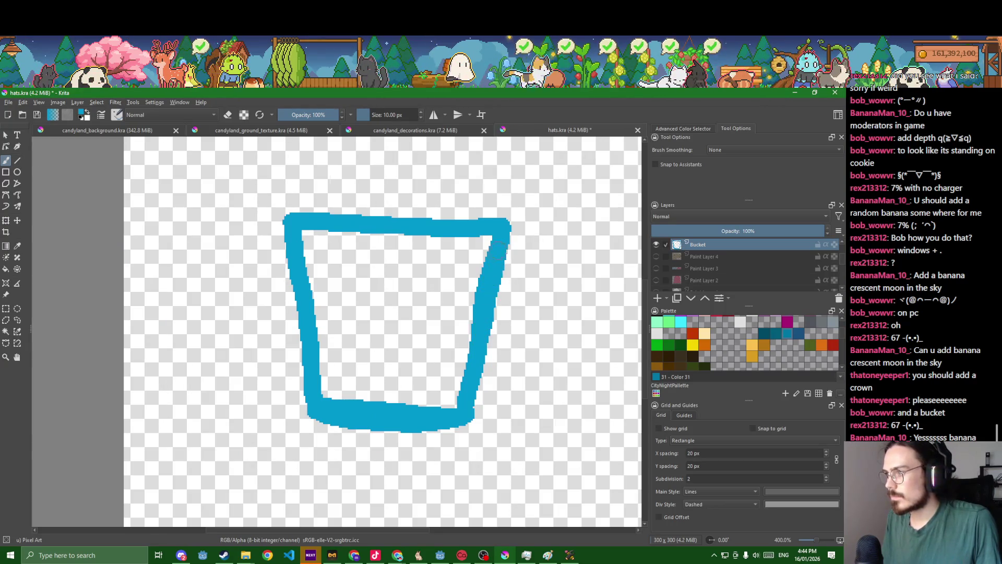
Fill the bucket's interior with solid blue.
{"action": "key", "text": "p"}
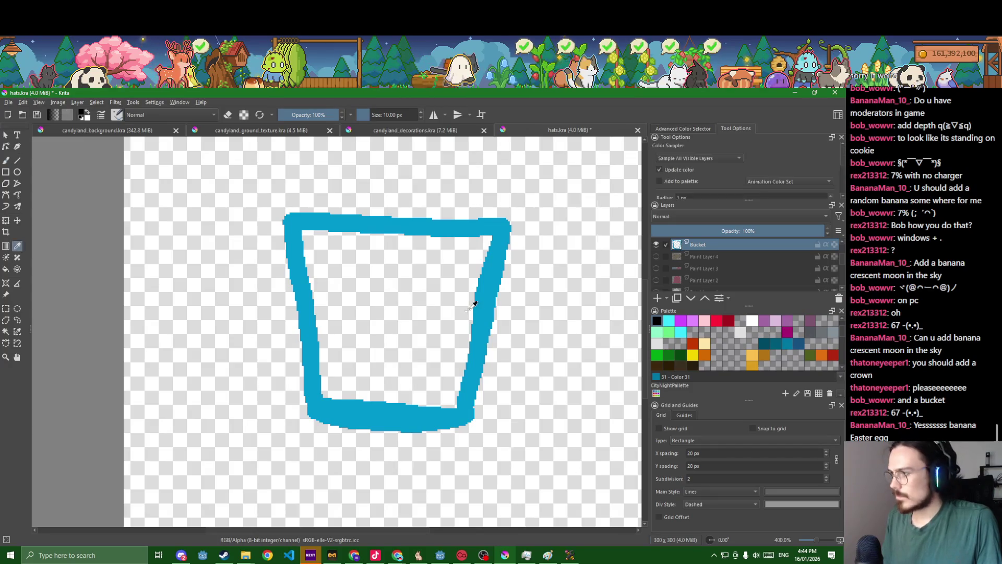
{"action": "key", "text": "f"}
{"action": "left_click", "coordinate": [427, 303]}
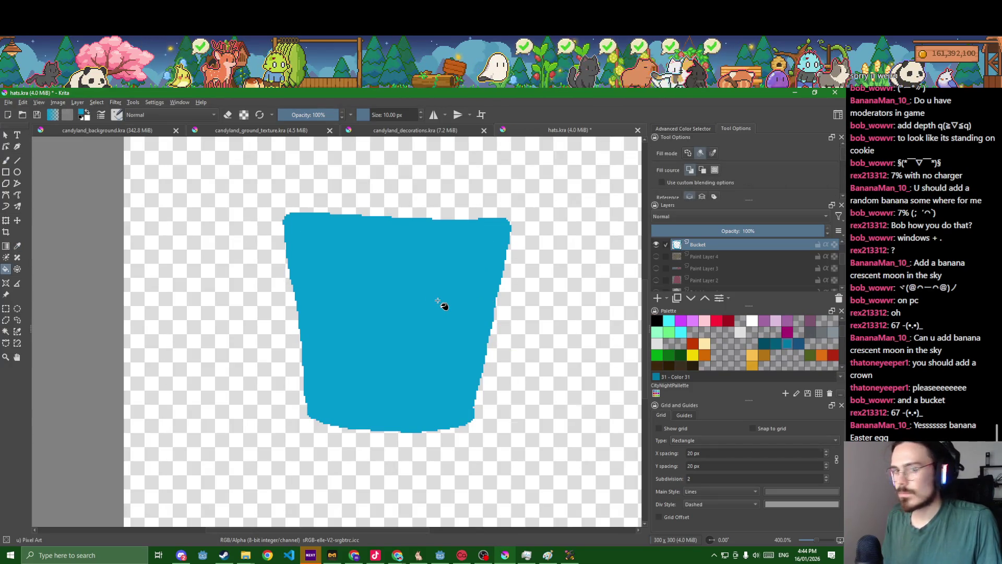
{"action": "scroll", "coordinate": [394, 331], "scroll_direction": "down", "scroll_amount": 2}
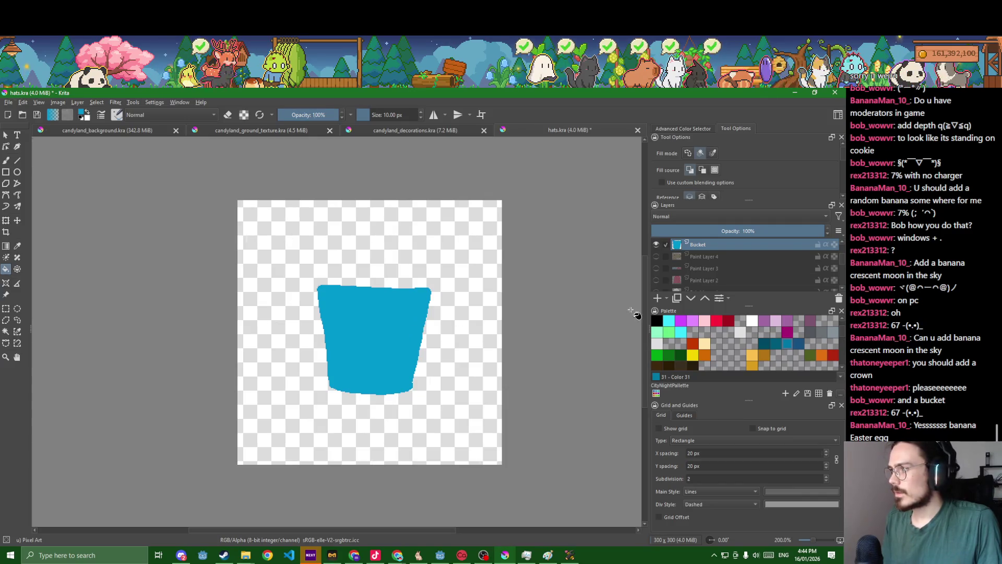
{"action": "scroll", "coordinate": [419, 306], "scroll_direction": "up", "scroll_amount": 3}
{"action": "scroll", "coordinate": [420, 306], "scroll_direction": "down", "scroll_amount": 2}
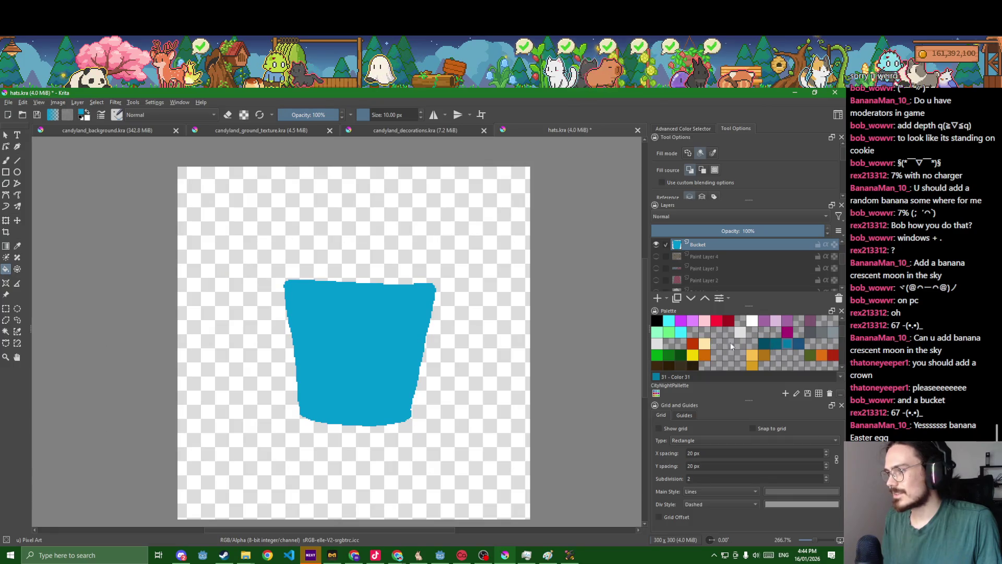
Shade the bucket's top rim dark teal and save hats.kra.
{"action": "key", "text": "b"}
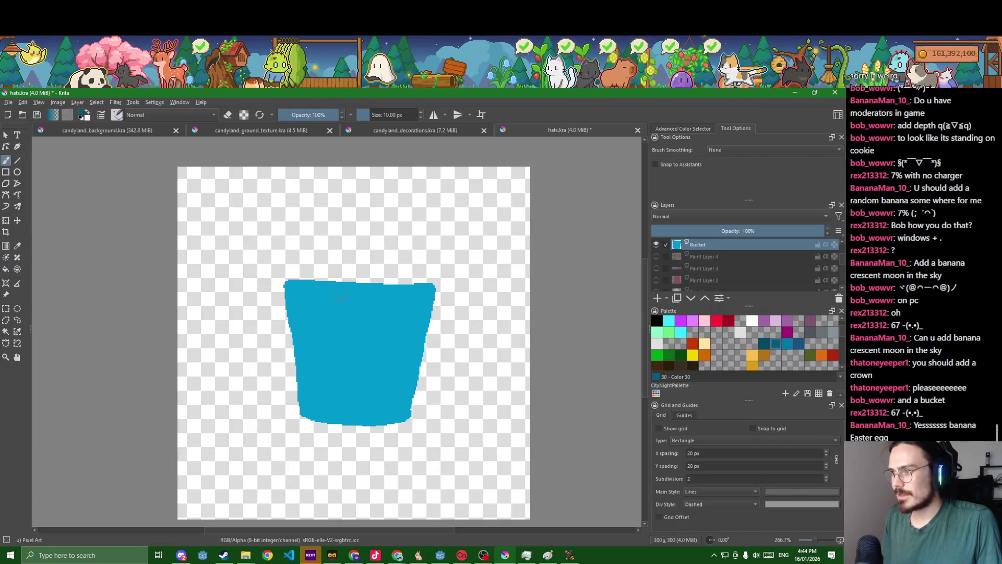
{"action": "mouse_move", "coordinate": [291, 282]}
{"action": "left_mouse_down"}
{"action": "mouse_move", "coordinate": [418, 289]}
{"action": "mouse_move", "coordinate": [363, 282]}
{"action": "left_mouse_up"}
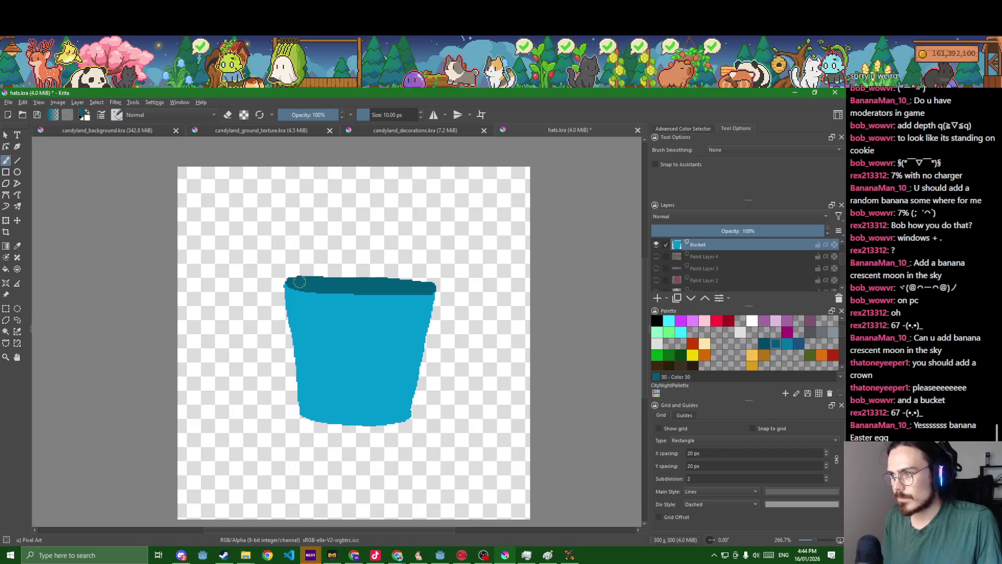
{"action": "key", "text": "ctrl+s"}
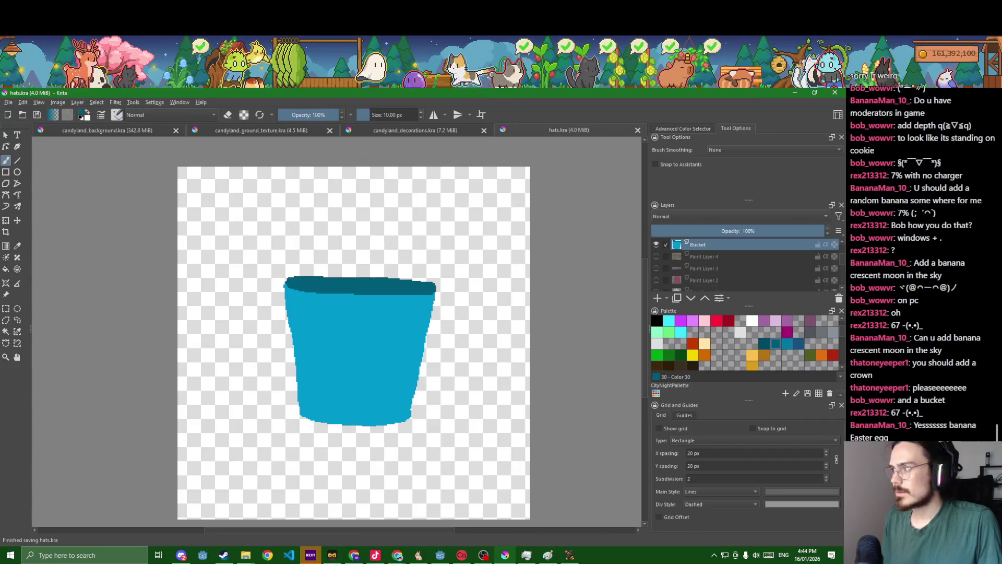
Add a layer above Bucket, then return to the Bucket layer to inspect the bucket.
{"action": "left_click", "coordinate": [657, 297]}
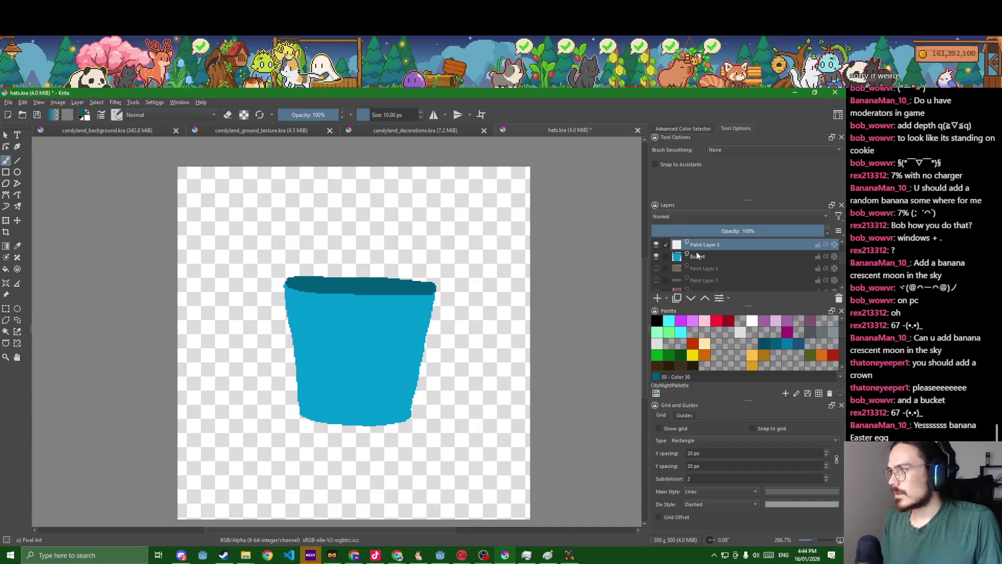
{"action": "mouse_move", "coordinate": [656, 261]}
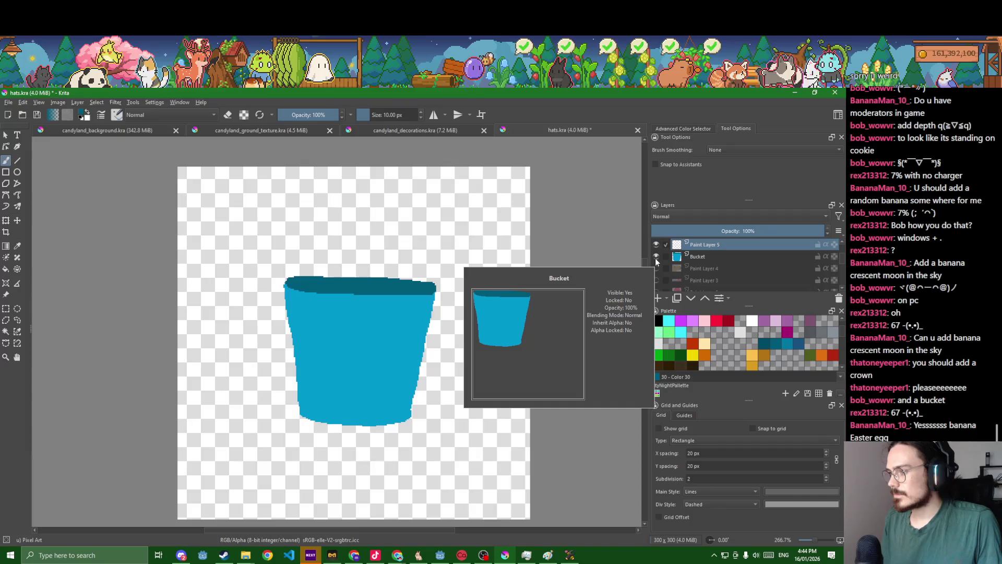
{"action": "left_click", "coordinate": [695, 258]}
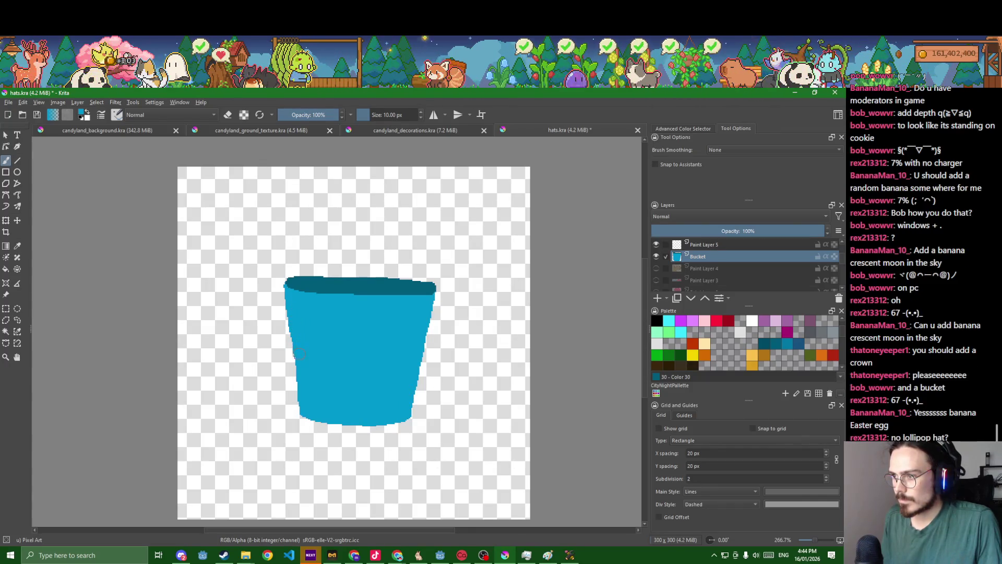
{"action": "scroll", "coordinate": [310, 422], "scroll_direction": "up", "scroll_amount": 5}
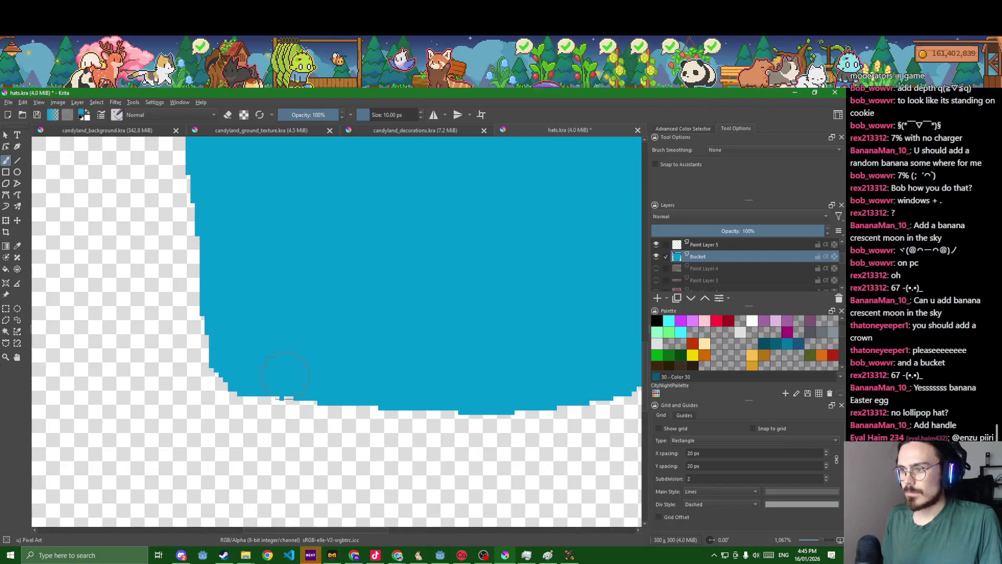
{"action": "scroll", "coordinate": [299, 376], "scroll_direction": "down", "scroll_amount": 3}
{"action": "scroll", "coordinate": [299, 376], "scroll_direction": "down", "scroll_amount": 3}
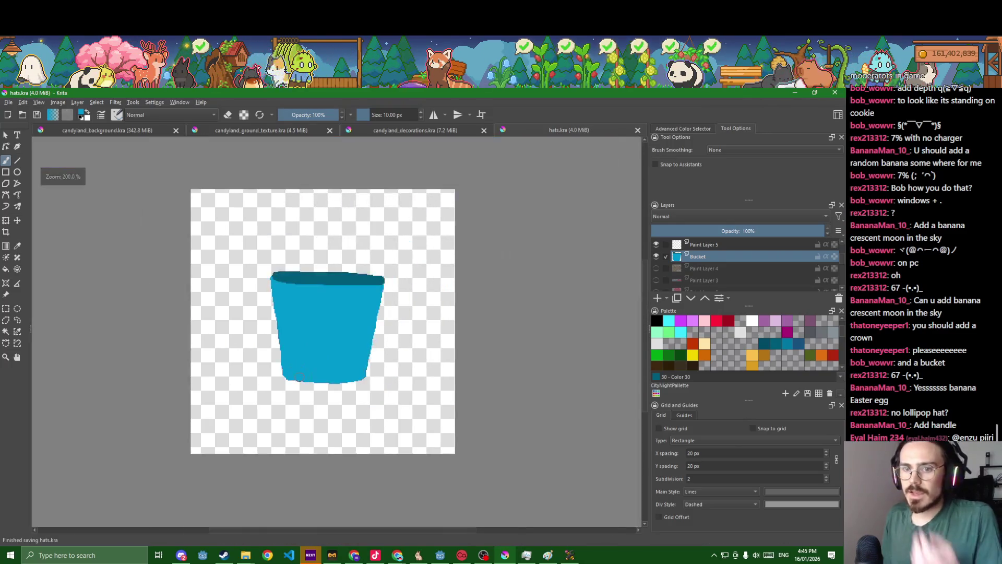
{"action": "scroll", "coordinate": [299, 377], "scroll_direction": "up", "scroll_amount": 3}
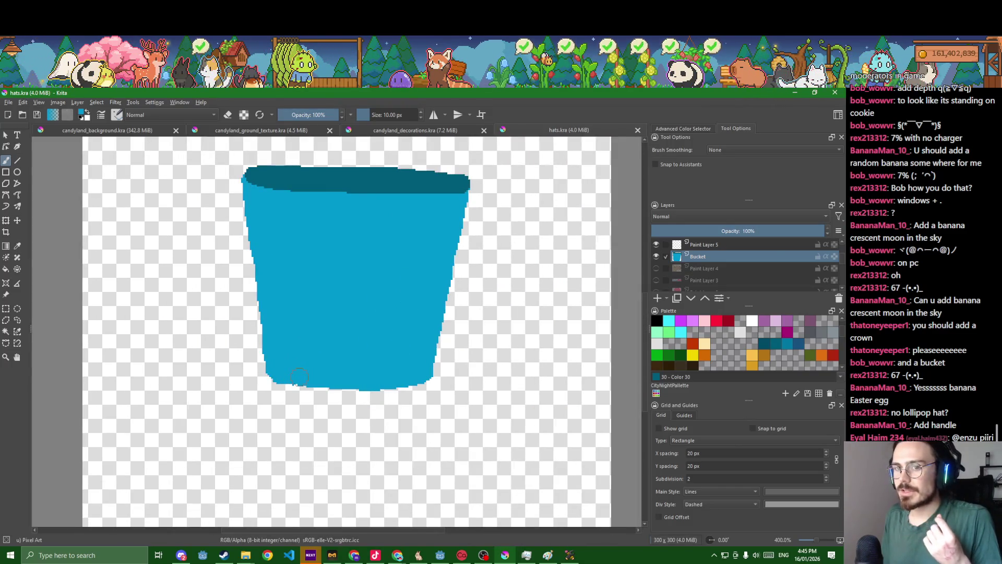
Try renaming Paint Layer 5, then close hats.kra with Ctrl+W.
{"action": "double_click", "coordinate": [700, 243]}
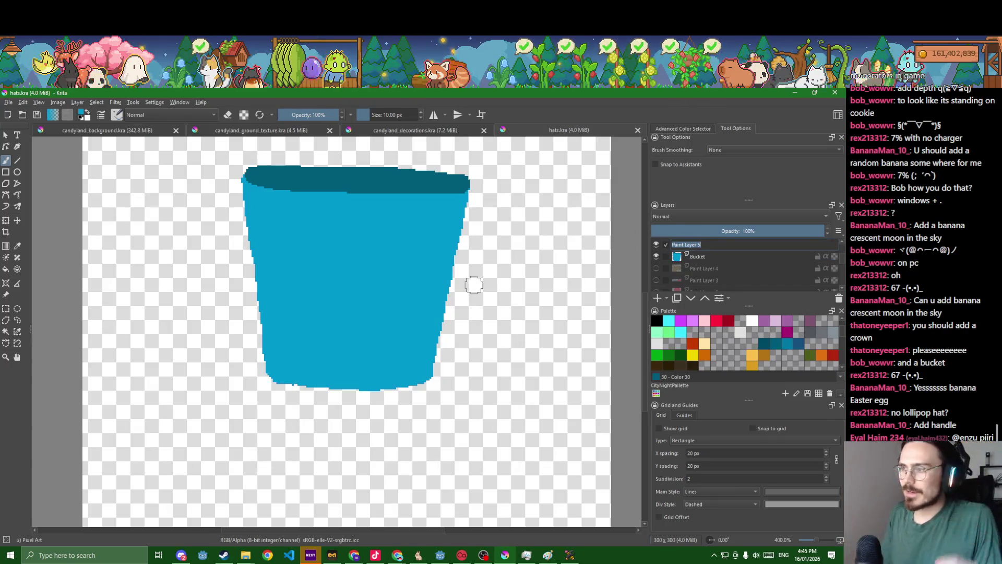
{"action": "scroll", "coordinate": [474, 284], "scroll_direction": "down", "scroll_amount": 3}
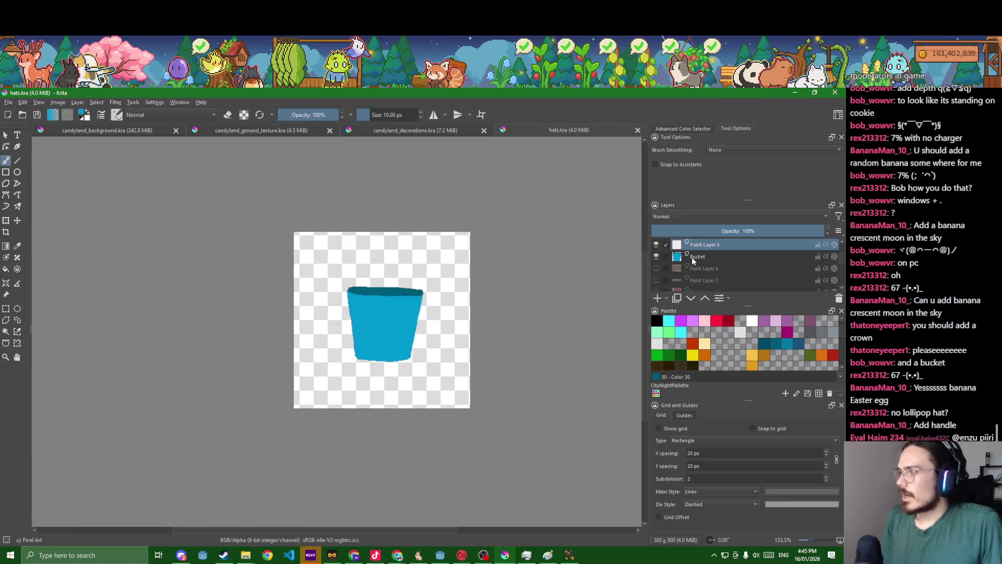
{"action": "double_click", "coordinate": [713, 246]}
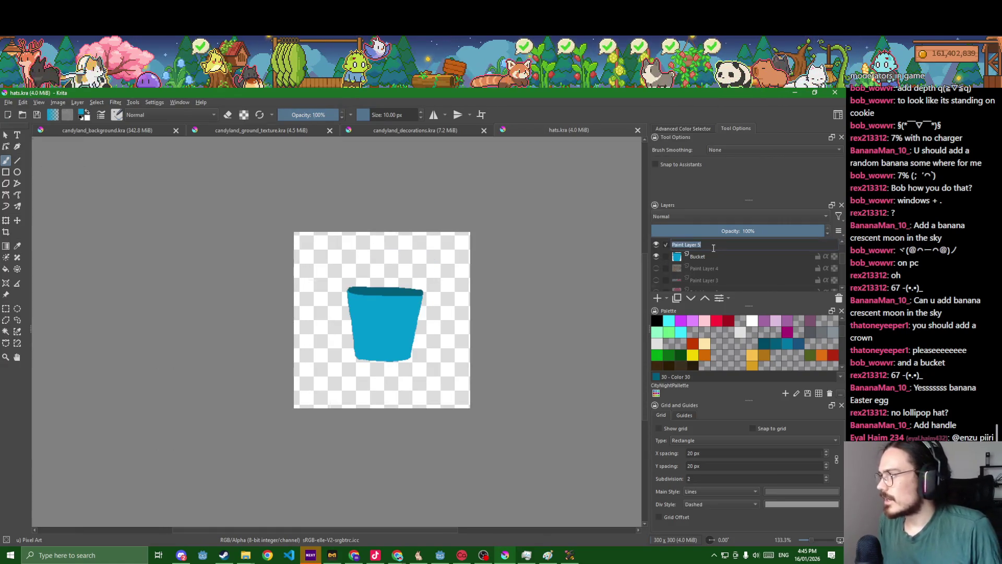
{"action": "key", "text": "ctrl+w"}
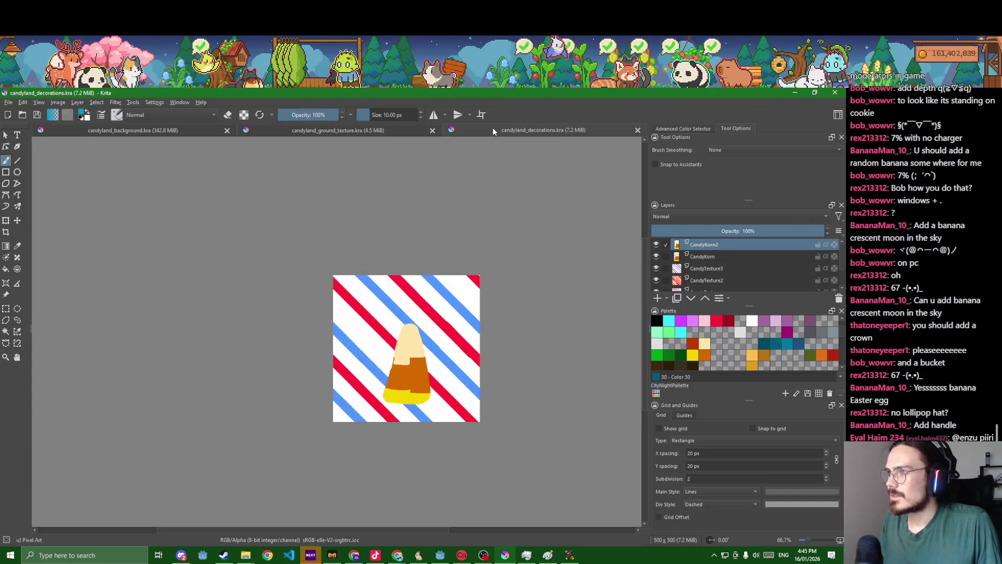
Close the remaining documents and reopen hats.kra from the recent files.
{"action": "key", "text": "ctrl+w"}
{"action": "key", "text": "ctrl+w"}
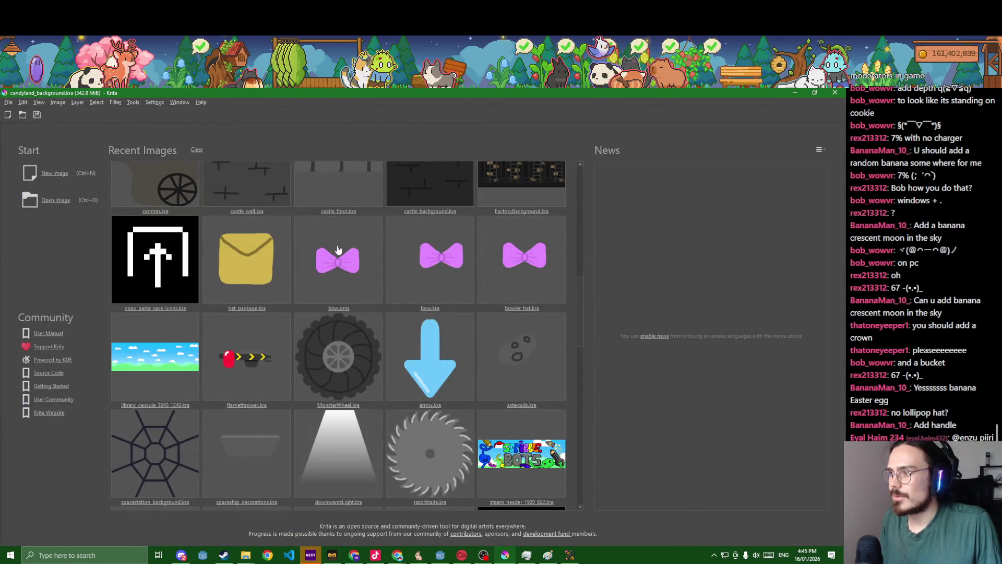
{"action": "scroll", "coordinate": [338, 251], "scroll_direction": "down", "scroll_amount": 5}
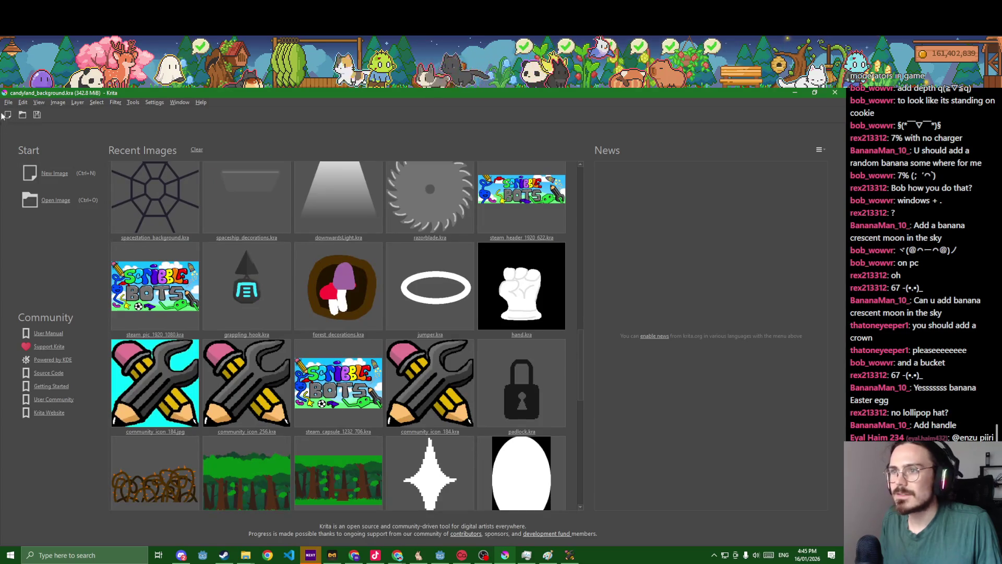
{"action": "left_click", "coordinate": [9, 103]}
{"action": "mouse_move", "coordinate": [30, 132]}
{"action": "left_click", "coordinate": [252, 141]}
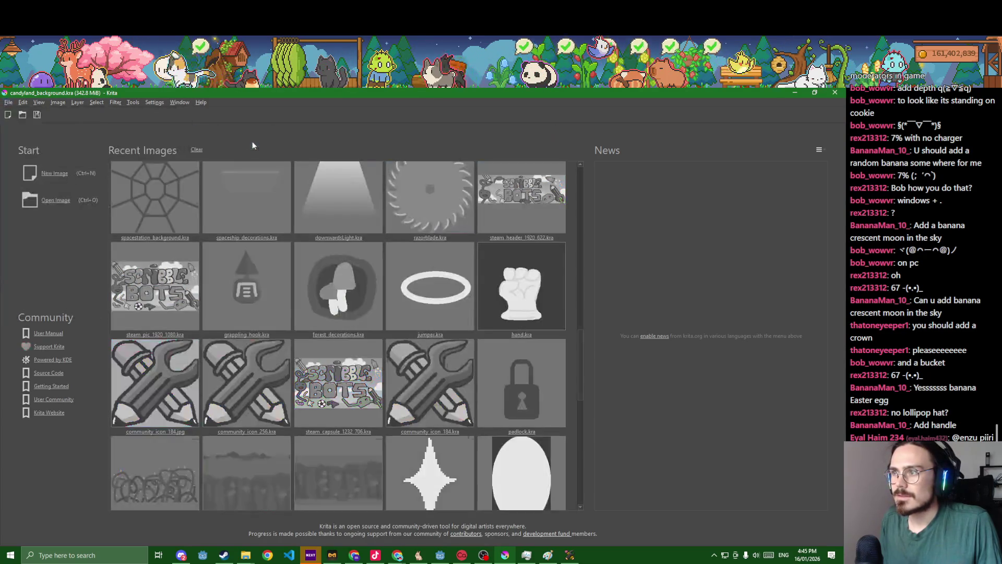
Toggle the Bucket layer's visibility off and back on, then dismiss the File menu.
{"action": "left_click", "coordinate": [656, 244]}
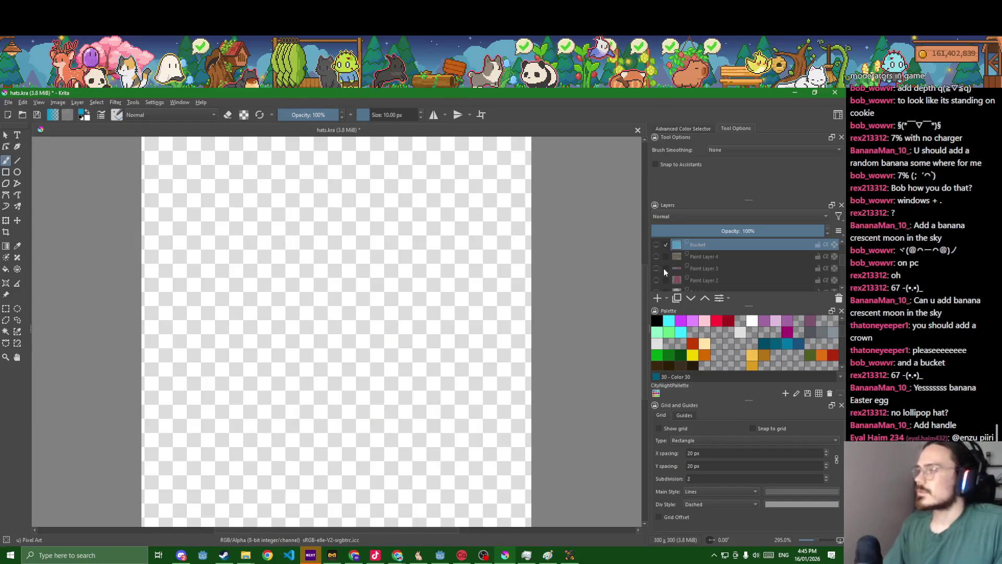
{"action": "left_click", "coordinate": [656, 244]}
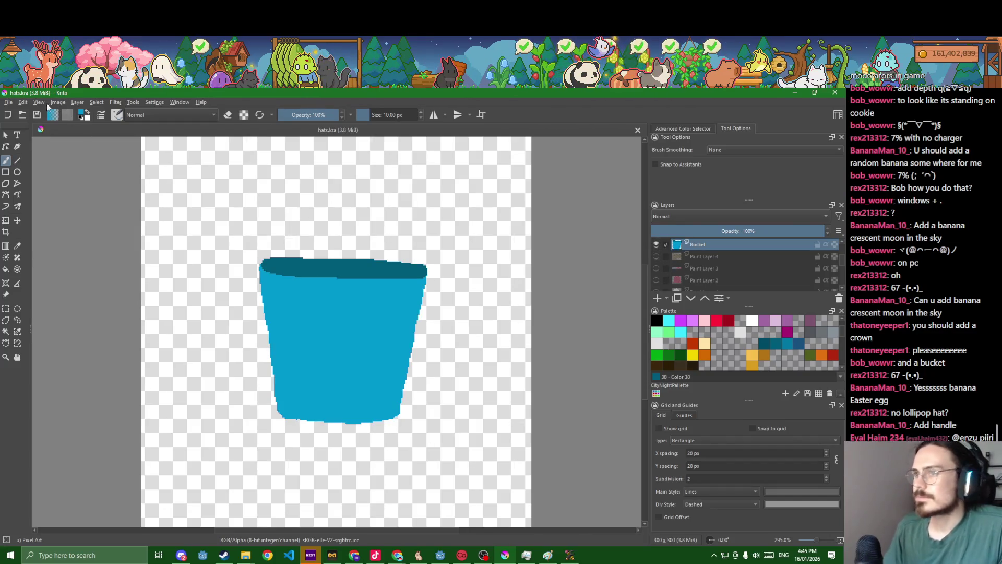
{"action": "left_click", "coordinate": [10, 103]}
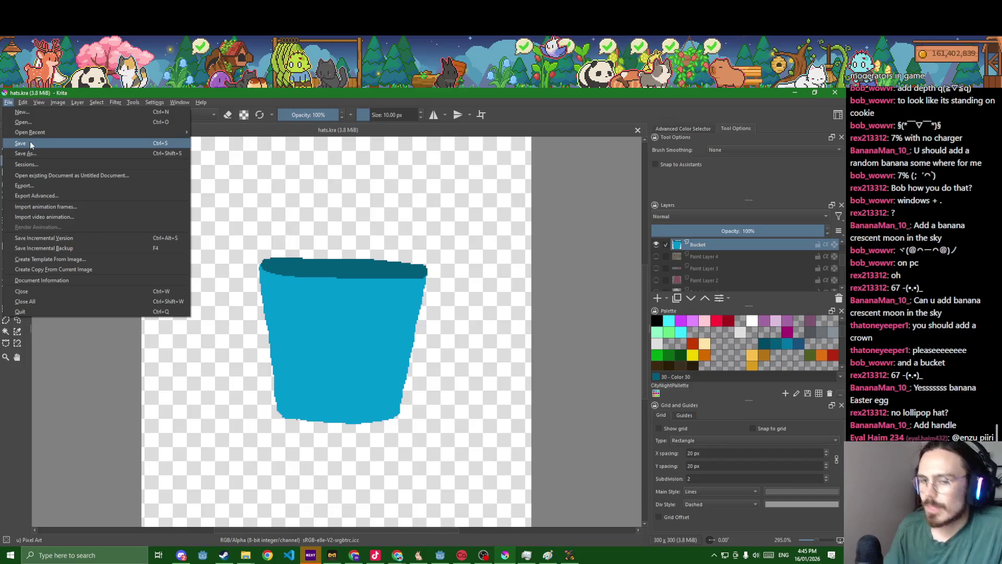
{"action": "left_click", "coordinate": [24, 389]}
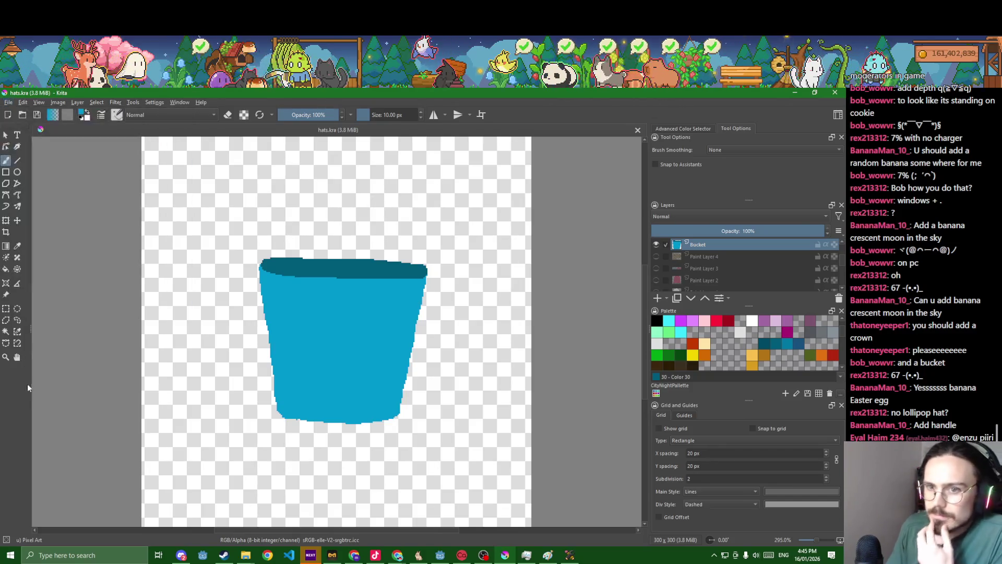
Add Paint Layer 6 above Bucket and begin renaming it.
{"action": "left_click", "coordinate": [658, 298]}
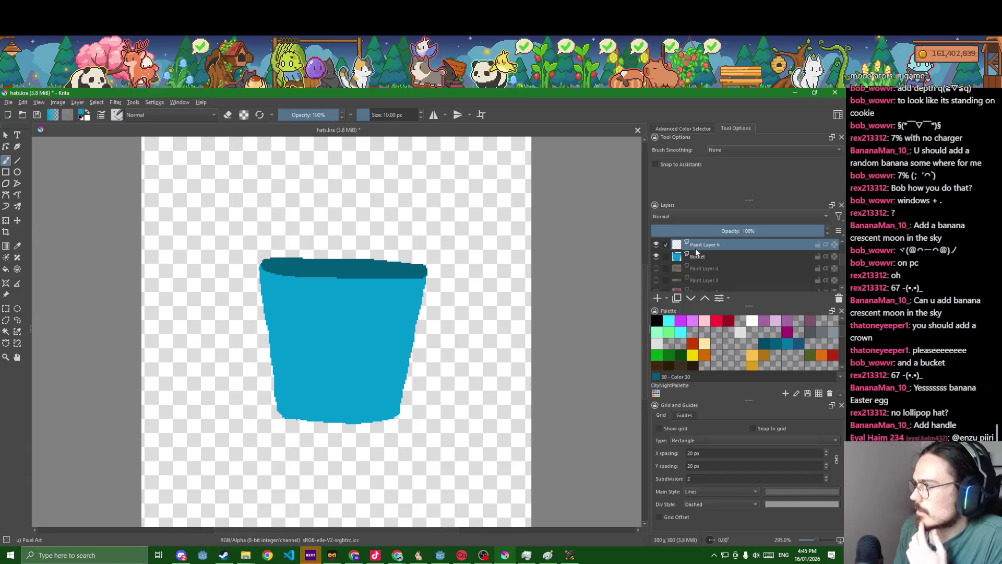
{"action": "double_click", "coordinate": [698, 245]}
{"action": "type", "text": "Wizard"}
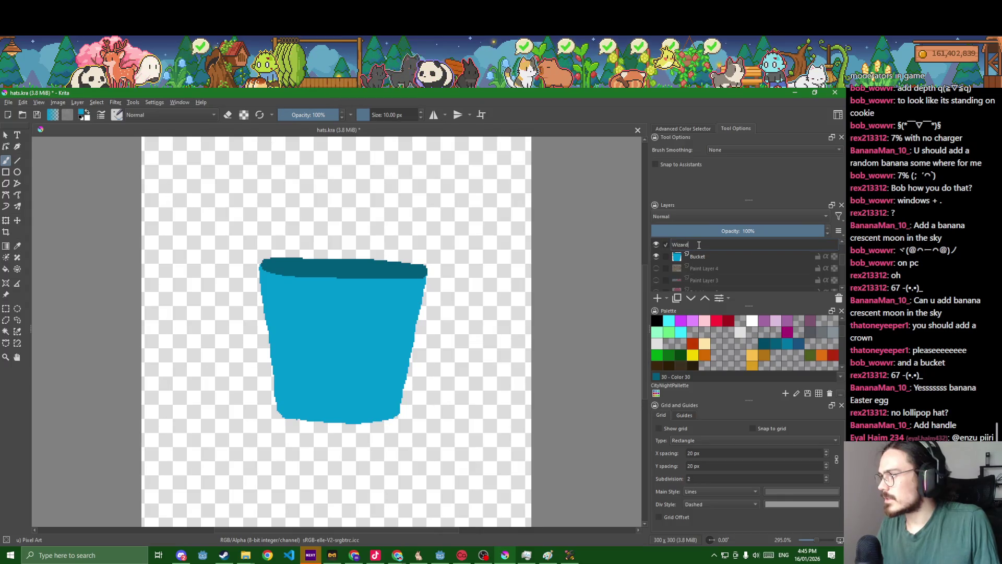
Name the layer WizardHat, hide Bucket, and set the painting colour to dark purple #3c2366.
{"action": "type", "text": "Hat"}
{"action": "key", "text": "Return"}
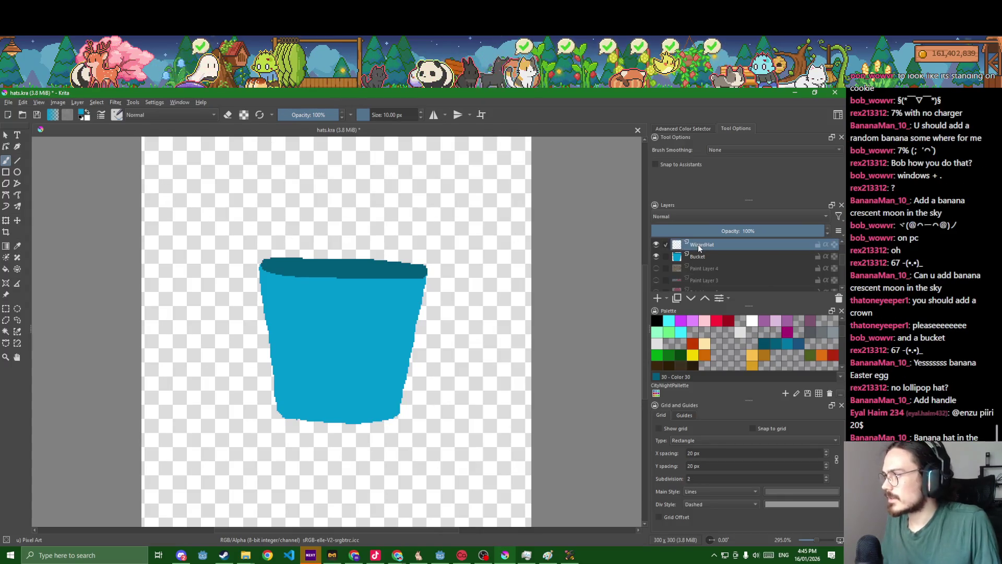
{"action": "left_click", "coordinate": [656, 256]}
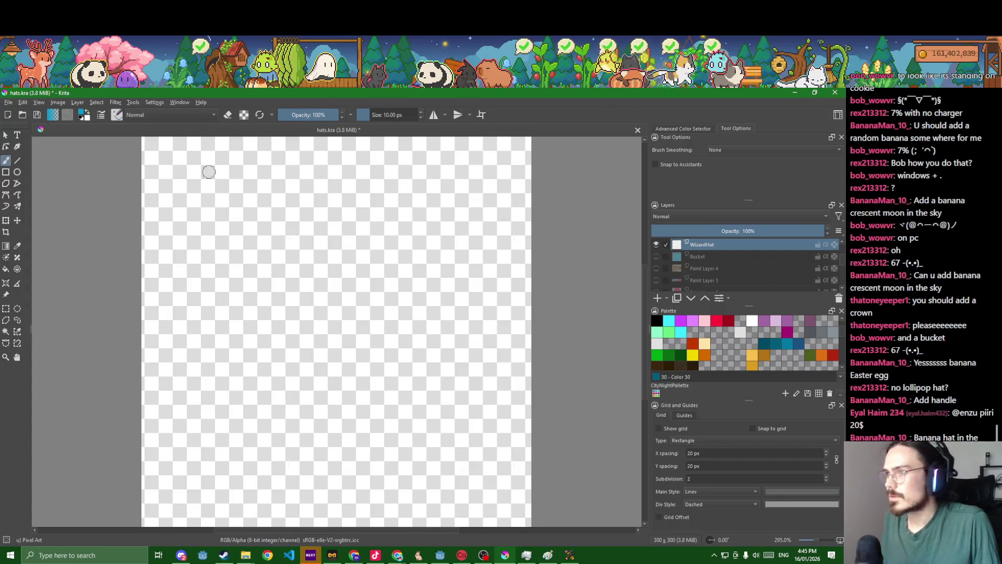
{"action": "left_click", "coordinate": [83, 114]}
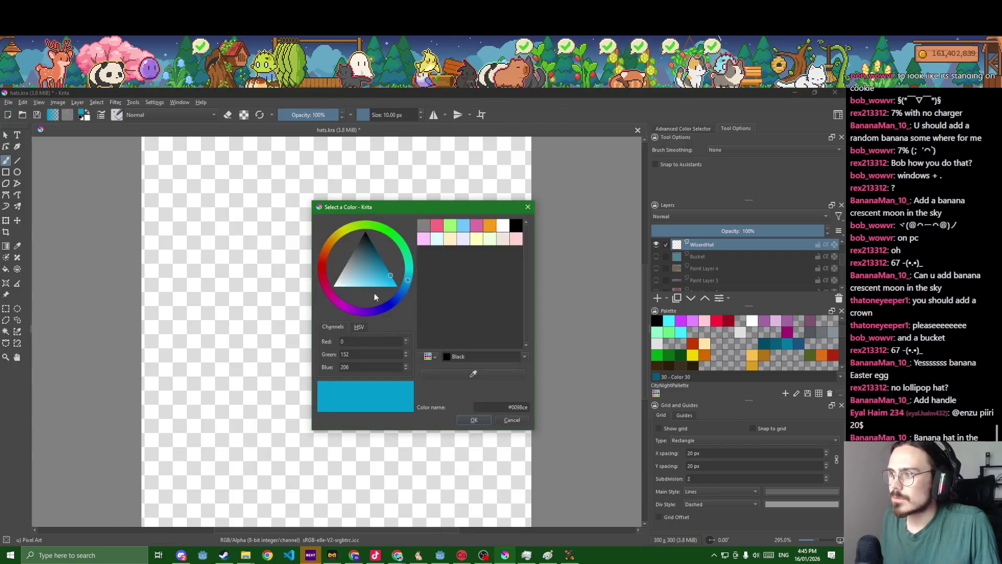
{"action": "left_click", "coordinate": [371, 309]}
{"action": "left_click_drag", "start_coordinate": [377, 275], "coordinate": [369, 254]}
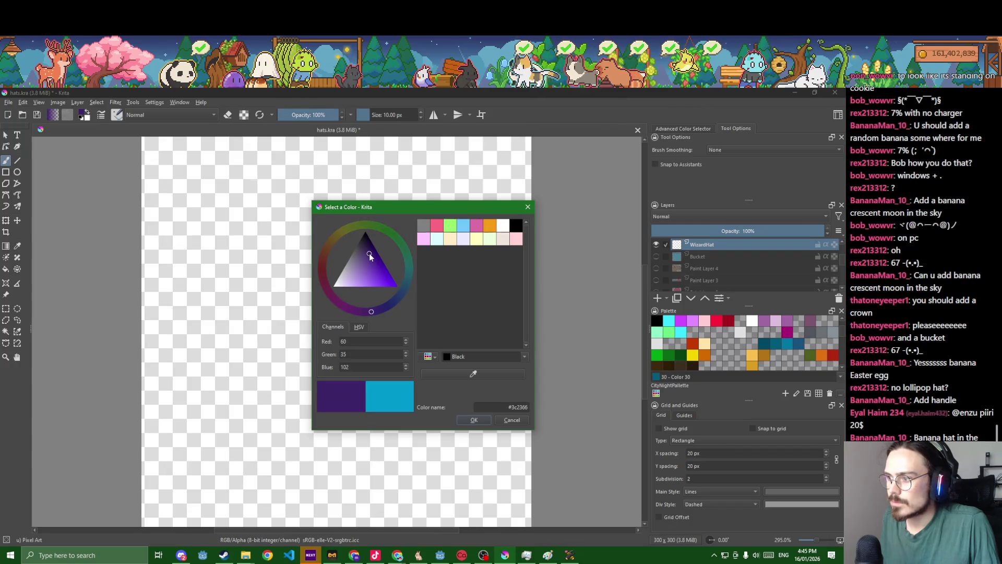
{"action": "left_click", "coordinate": [474, 419]}
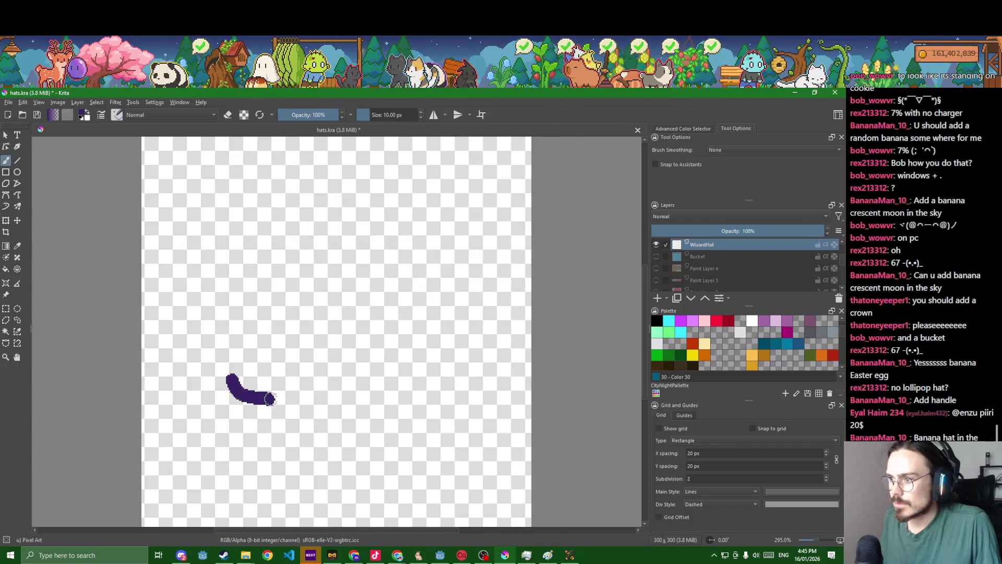
Outline the hat's brim and pointed cone, then fill it solid purple.
{"action": "left_click_drag", "start_coordinate": [269, 399], "coordinate": [324, 399]}
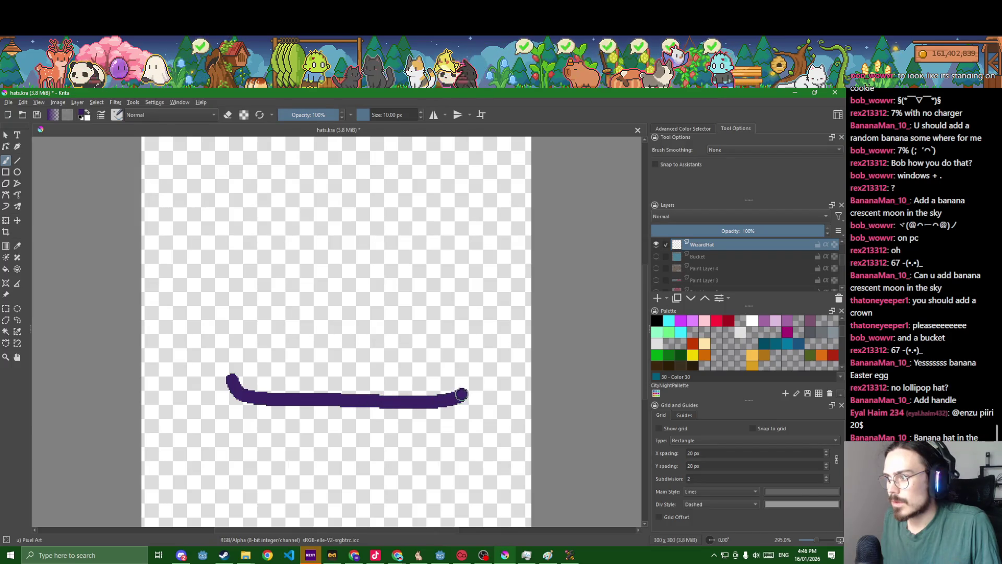
{"action": "scroll", "coordinate": [420, 386], "scroll_direction": "down", "scroll_amount": 3}
{"action": "left_click_drag", "start_coordinate": [416, 392], "coordinate": [400, 343]}
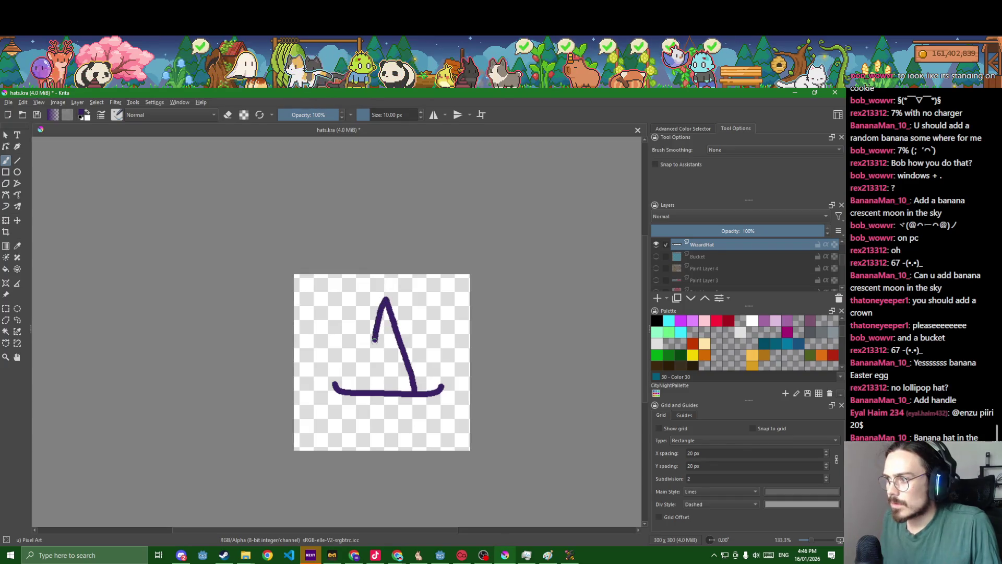
{"action": "scroll", "coordinate": [367, 387], "scroll_direction": "up", "scroll_amount": 5}
{"action": "scroll", "coordinate": [360, 397], "scroll_direction": "down", "scroll_amount": 1}
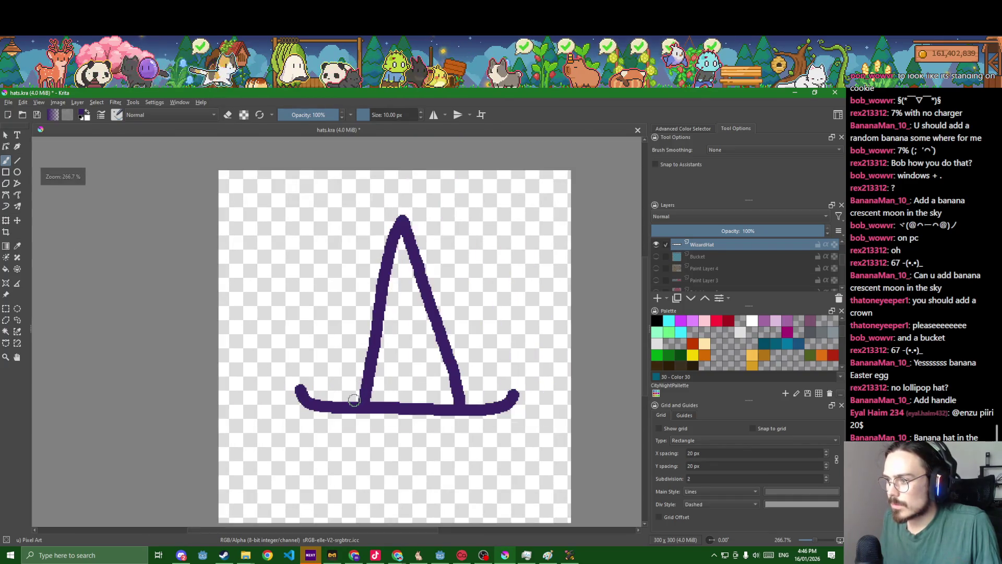
{"action": "left_click_drag", "start_coordinate": [354, 400], "coordinate": [356, 396]}
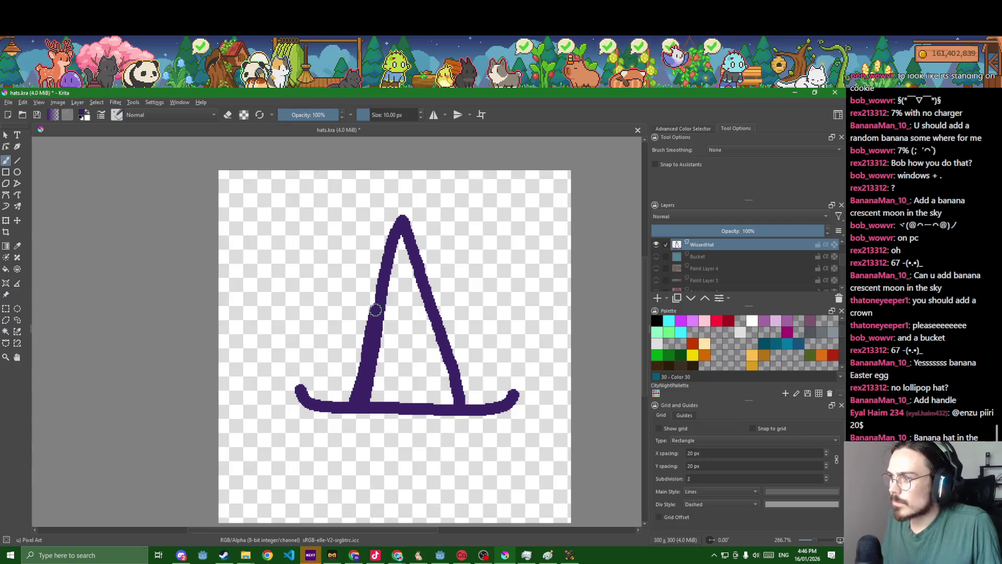
{"action": "key", "text": "f"}
{"action": "left_click", "coordinate": [396, 316]}
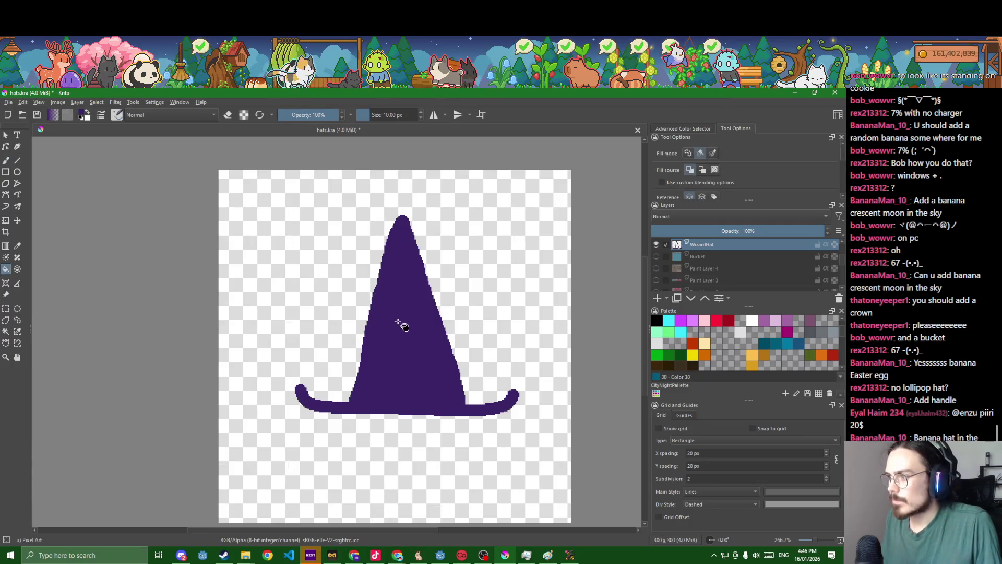
Switch to the freehand brush and set its size to 50 px, then 5 px.
{"action": "key", "text": "b"}
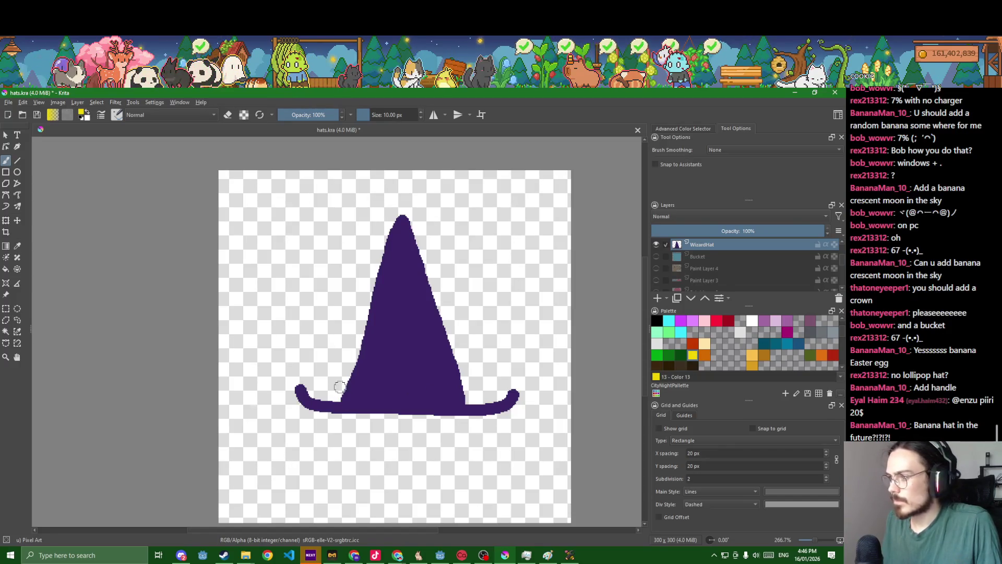
{"action": "scroll", "coordinate": [339, 386], "scroll_direction": "up", "scroll_amount": 3}
{"action": "scroll", "coordinate": [383, 387], "scroll_direction": "down", "scroll_amount": 2}
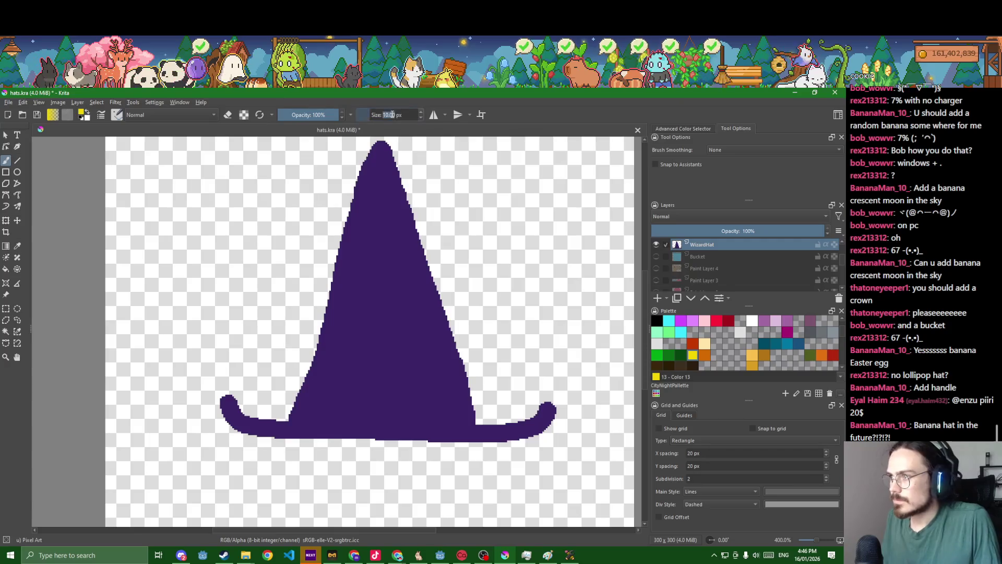
{"action": "type", "text": "50"}
{"action": "key", "text": "Return"}
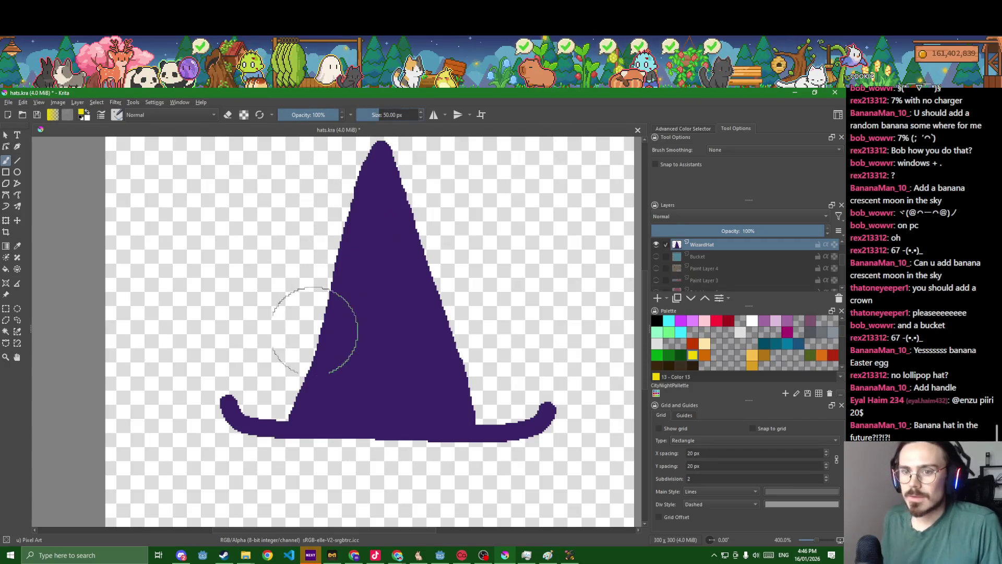
{"action": "type", "text": "5"}
{"action": "key", "text": "Return"}
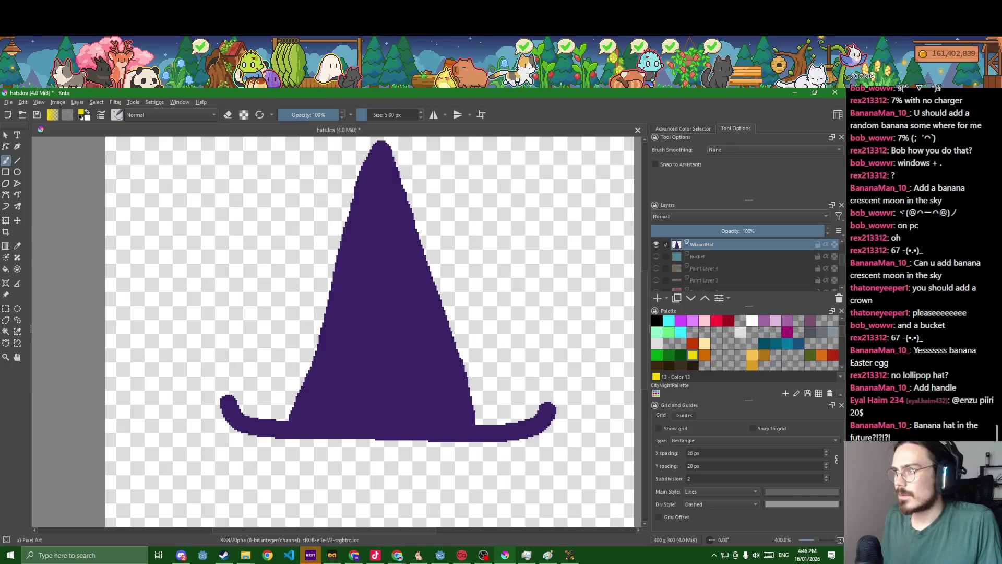
{"action": "scroll", "coordinate": [340, 400], "scroll_direction": "up", "scroll_amount": 3}
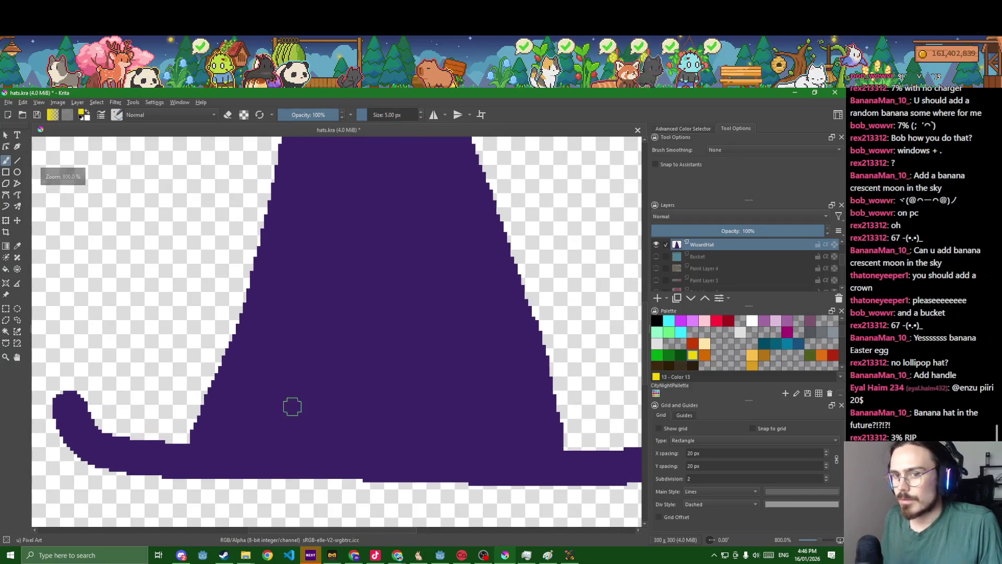
Paint yellow five-point stars on the hat, undoing misshapen strokes, adding one near the top.
{"action": "mouse_move", "coordinate": [286, 391]}
{"action": "left_mouse_down"}
{"action": "mouse_move", "coordinate": [294, 353]}
{"action": "mouse_move", "coordinate": [307, 408]}
{"action": "left_mouse_up"}
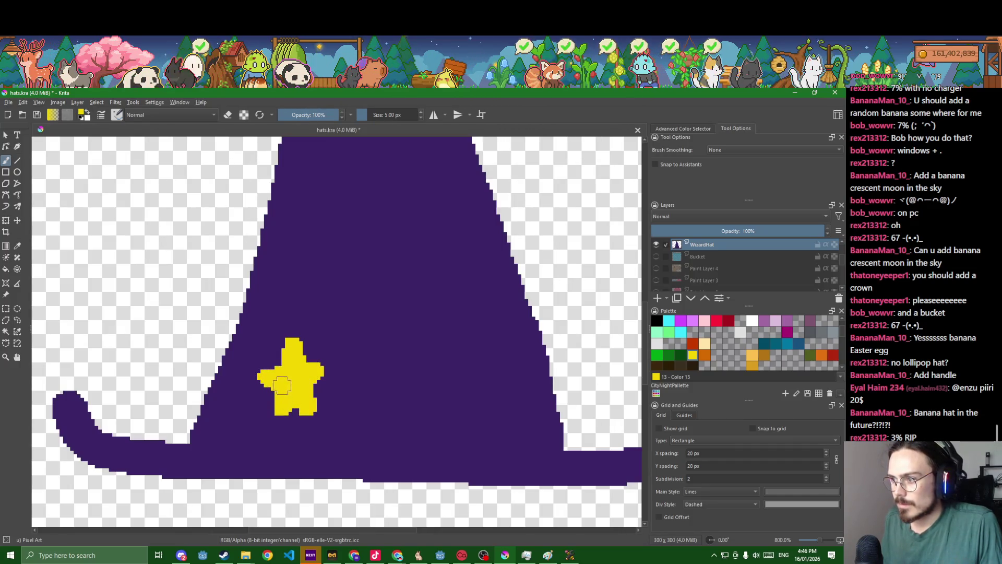
{"action": "mouse_move", "coordinate": [458, 348]}
{"action": "left_mouse_down"}
{"action": "mouse_move", "coordinate": [426, 290]}
{"action": "mouse_move", "coordinate": [405, 333]}
{"action": "mouse_move", "coordinate": [452, 326]}
{"action": "mouse_move", "coordinate": [394, 302]}
{"action": "left_mouse_up"}
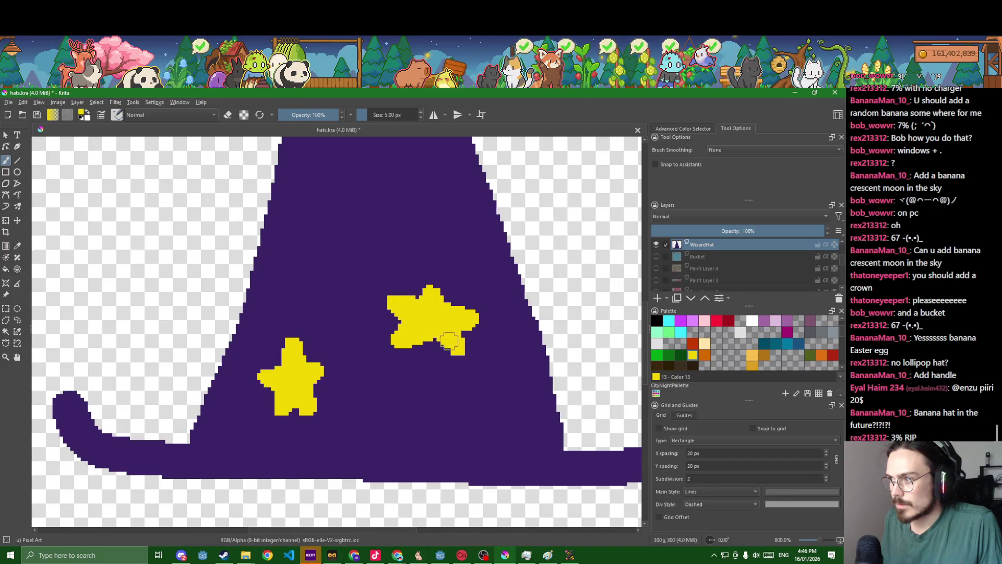
{"action": "scroll", "coordinate": [449, 341], "scroll_direction": "down", "scroll_amount": 3}
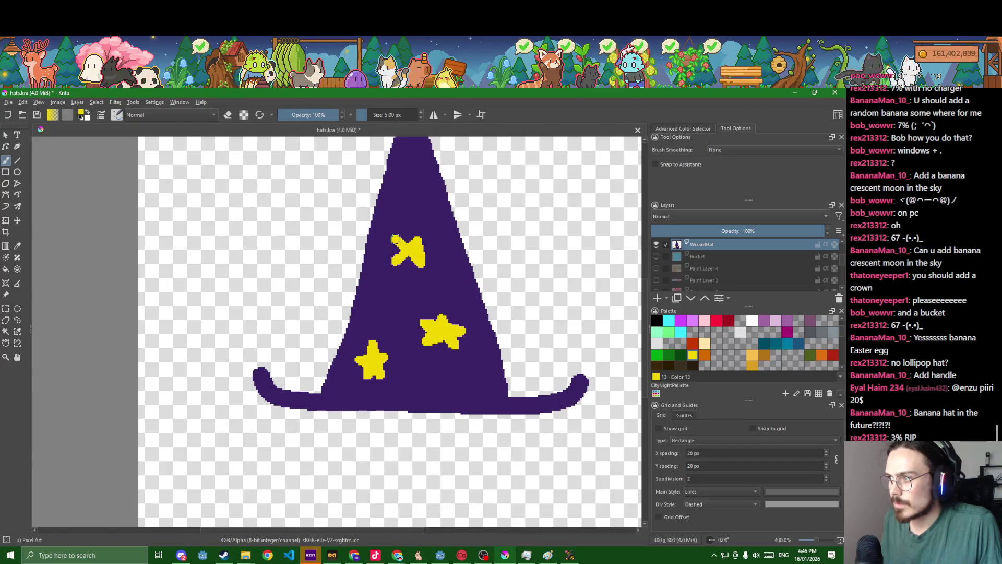
{"action": "key", "text": "ctrl+z"}
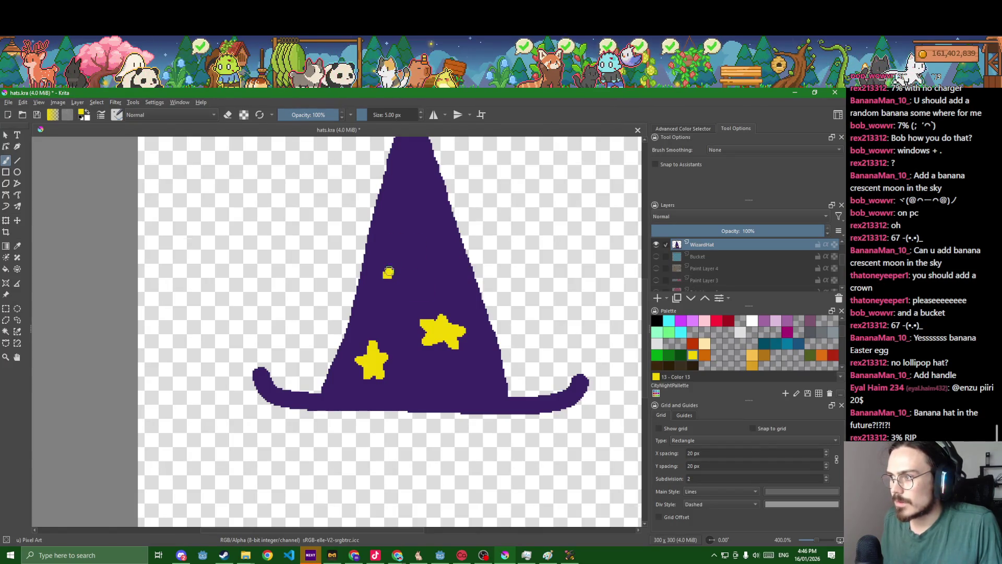
{"action": "mouse_move", "coordinate": [388, 272]}
{"action": "left_mouse_down"}
{"action": "mouse_move", "coordinate": [402, 249]}
{"action": "mouse_move", "coordinate": [412, 270]}
{"action": "mouse_move", "coordinate": [399, 266]}
{"action": "left_mouse_up"}
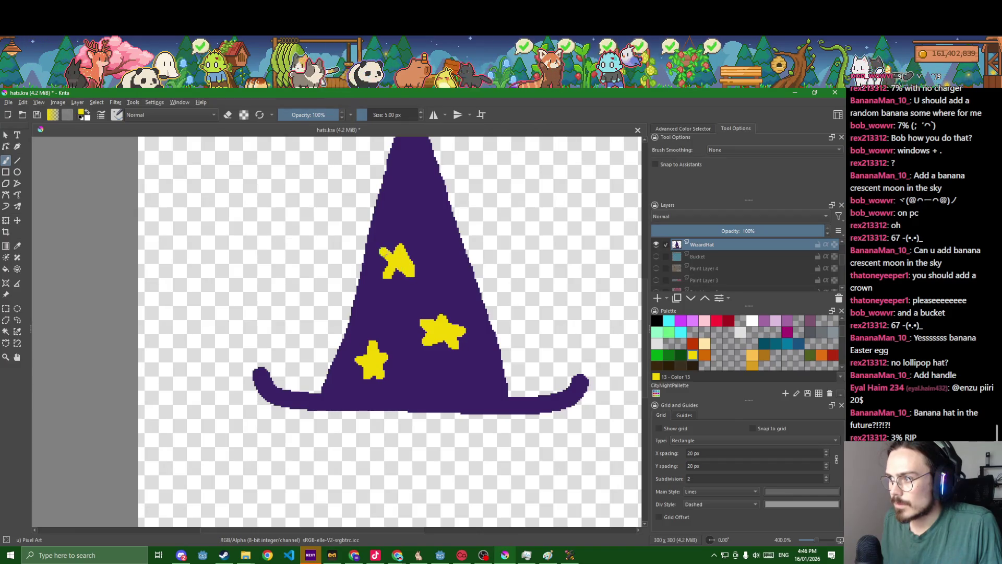
{"action": "key", "text": "ctrl+z"}
{"action": "key", "text": "ctrl+z"}
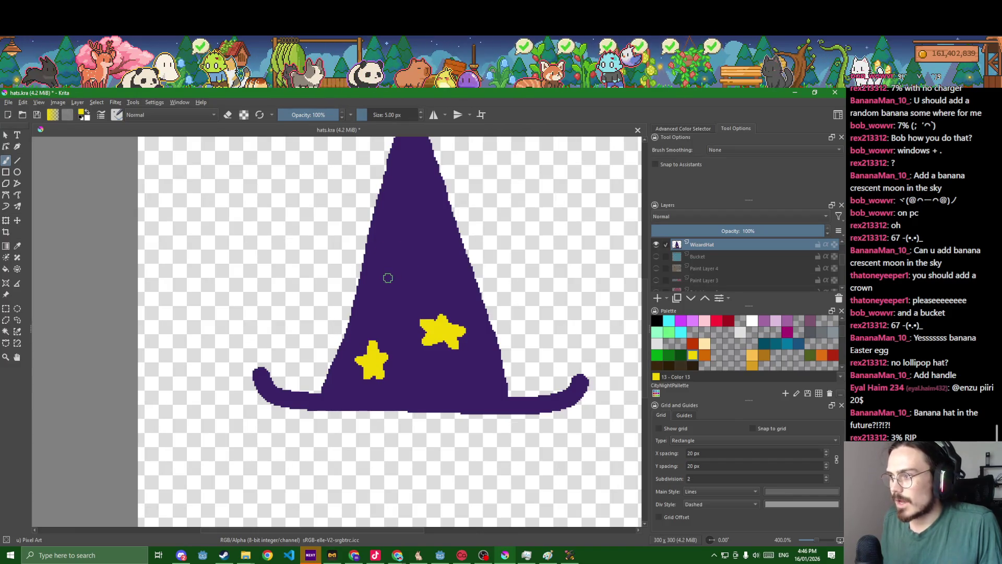
{"action": "mouse_move", "coordinate": [400, 260]}
{"action": "left_mouse_down"}
{"action": "mouse_move", "coordinate": [407, 276]}
{"action": "mouse_move", "coordinate": [400, 258]}
{"action": "left_mouse_up"}
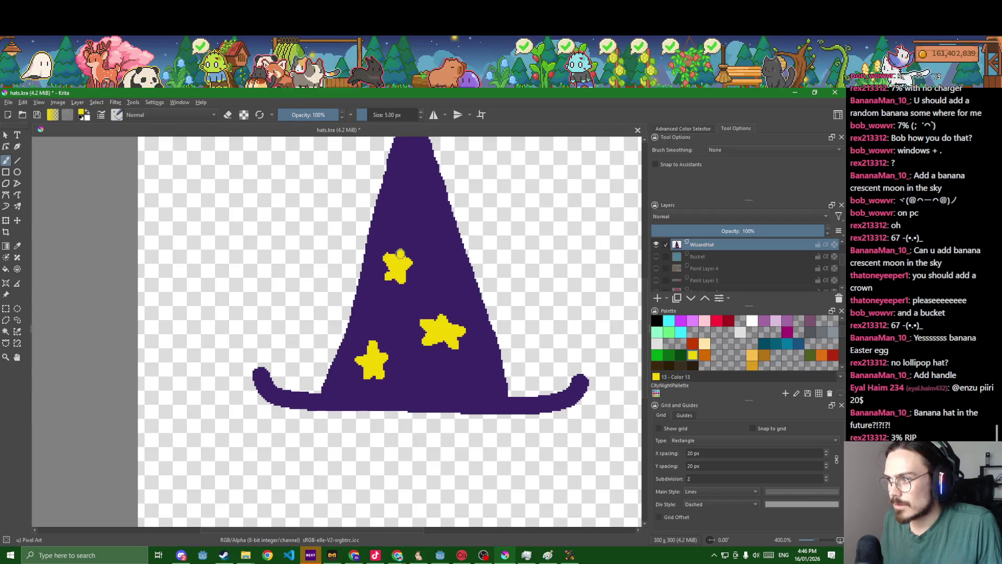
{"action": "left_click_drag", "start_coordinate": [420, 257], "coordinate": [419, 261]}
{"action": "scroll", "coordinate": [418, 261], "scroll_direction": "up", "scroll_amount": 1}
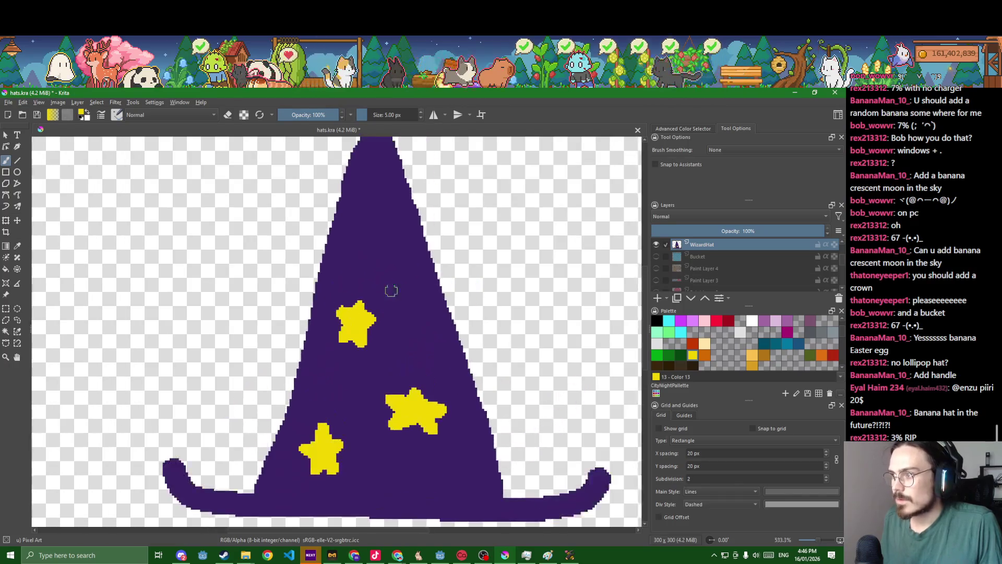
{"action": "left_click_drag", "start_coordinate": [384, 231], "coordinate": [381, 261]}
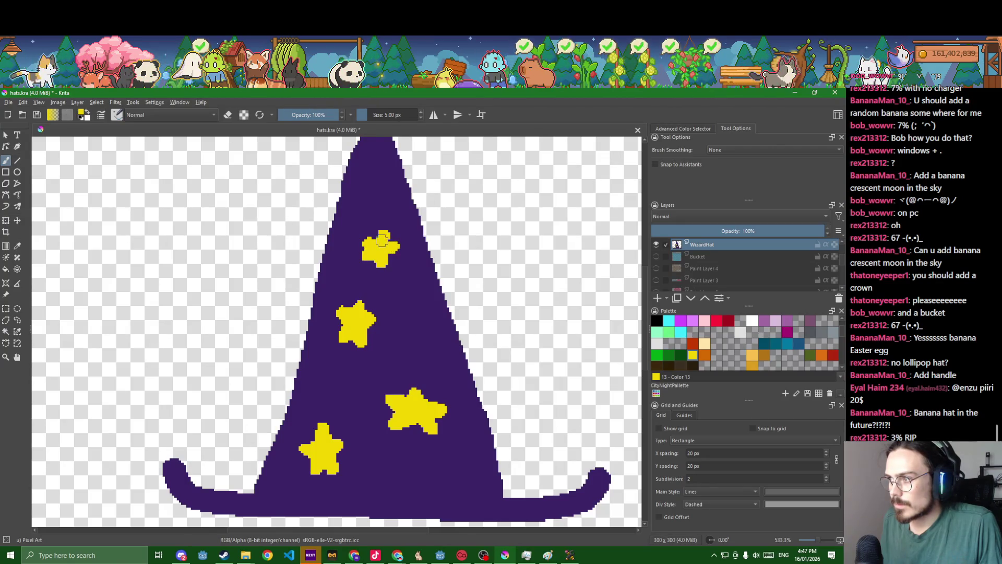
{"action": "scroll", "coordinate": [383, 240], "scroll_direction": "up", "scroll_amount": 1}
{"action": "scroll", "coordinate": [415, 281], "scroll_direction": "down", "scroll_amount": 9}
Undo a stray yellow dab and export the wizard hat as wizard_hat.png into assets/Hats.
{"action": "scroll", "coordinate": [412, 281], "scroll_direction": "up", "scroll_amount": 6}
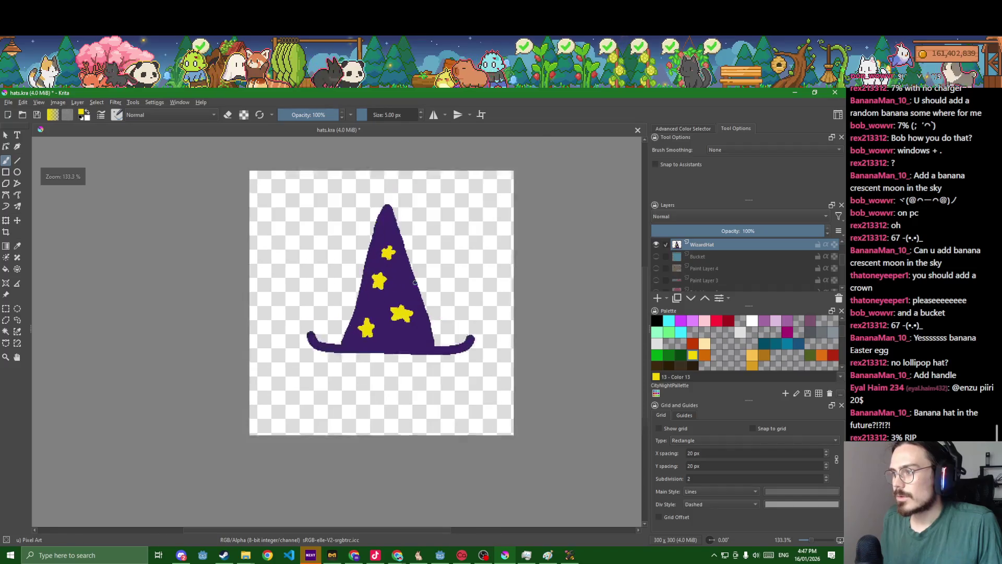
{"action": "scroll", "coordinate": [399, 281], "scroll_direction": "down", "scroll_amount": 3}
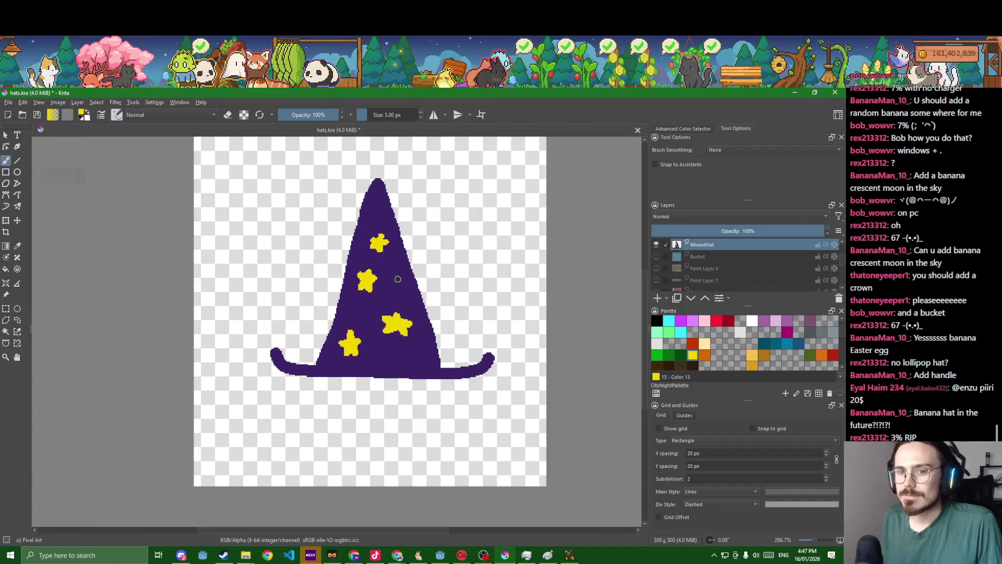
{"action": "left_click", "coordinate": [422, 303]}
{"action": "key", "text": "ctrl+z"}
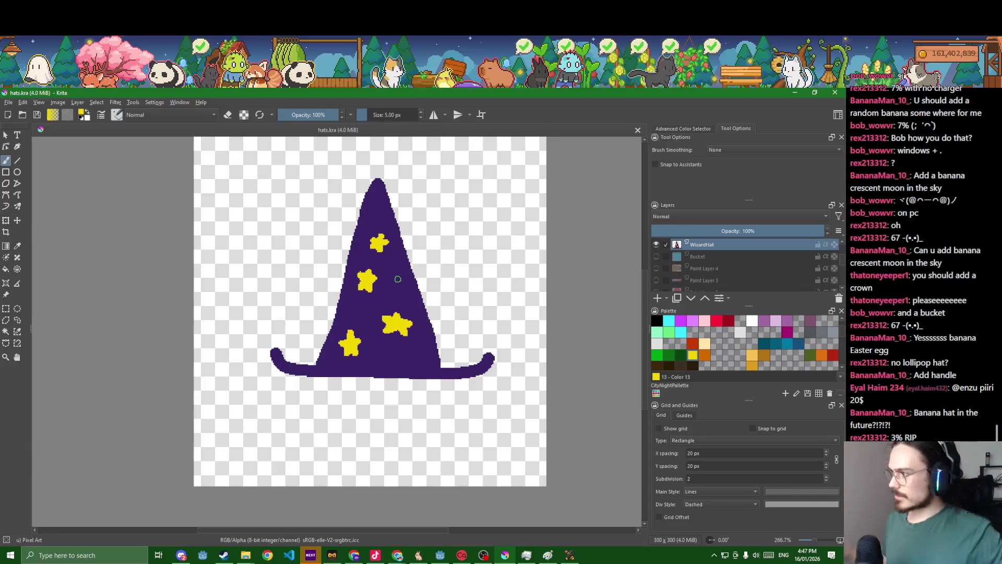
{"action": "left_click", "coordinate": [8, 101]}
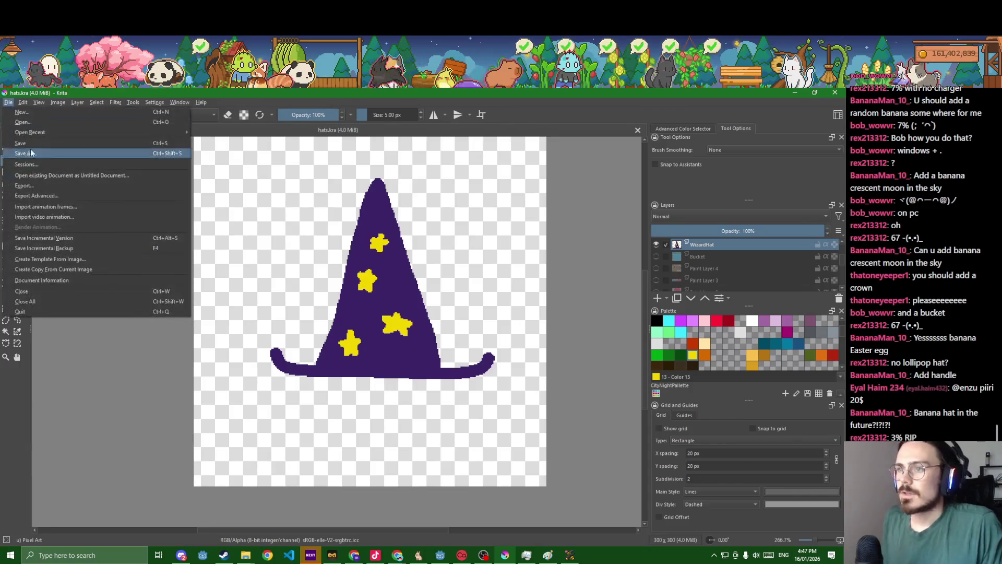
{"action": "left_click", "coordinate": [64, 197]}
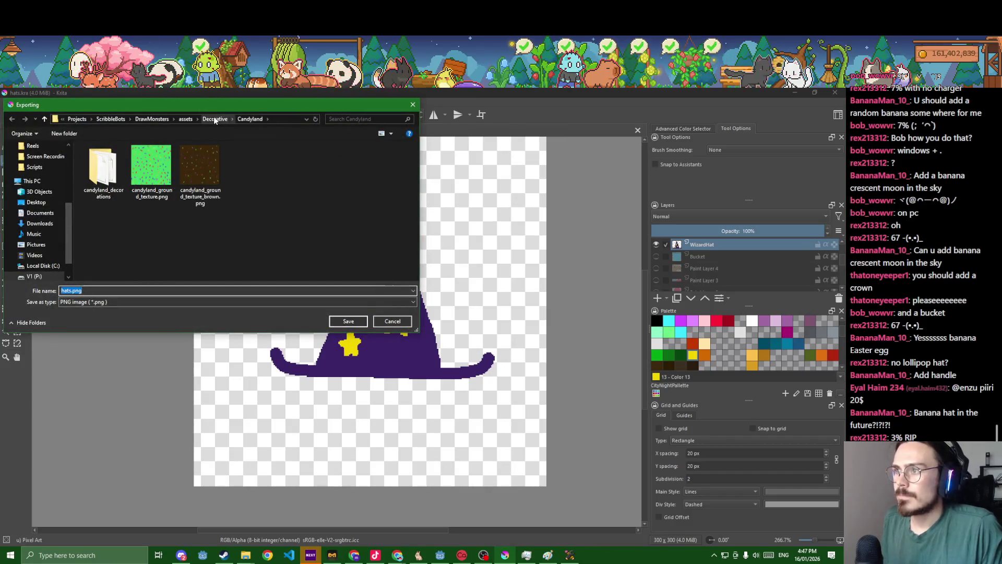
{"action": "left_click", "coordinate": [186, 119]}
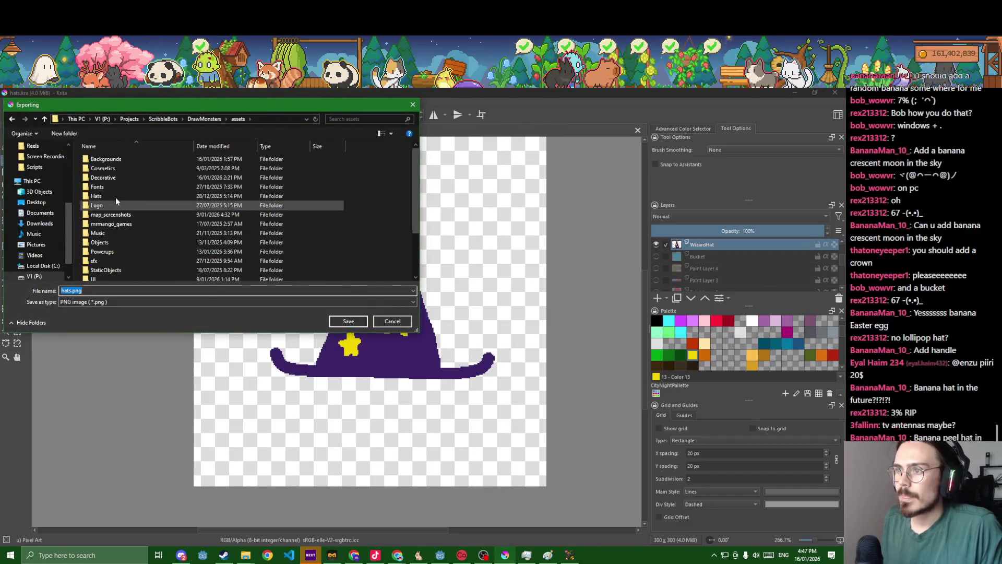
{"action": "double_click", "coordinate": [115, 194]}
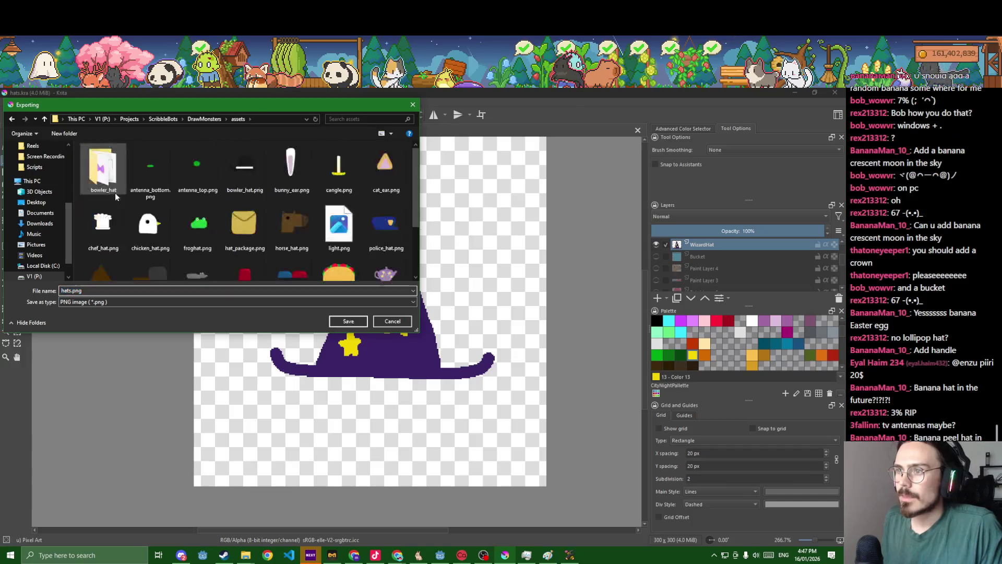
{"action": "left_click", "coordinate": [78, 291]}
{"action": "key", "text": "ctrl+a"}
{"action": "type", "text": "wizard_hat"}
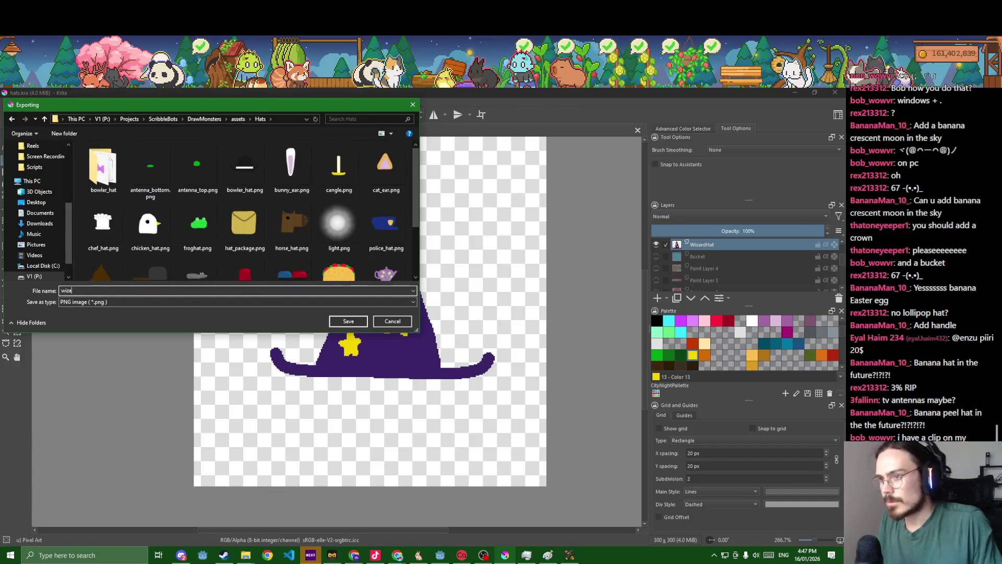
{"action": "key", "text": "Return"}
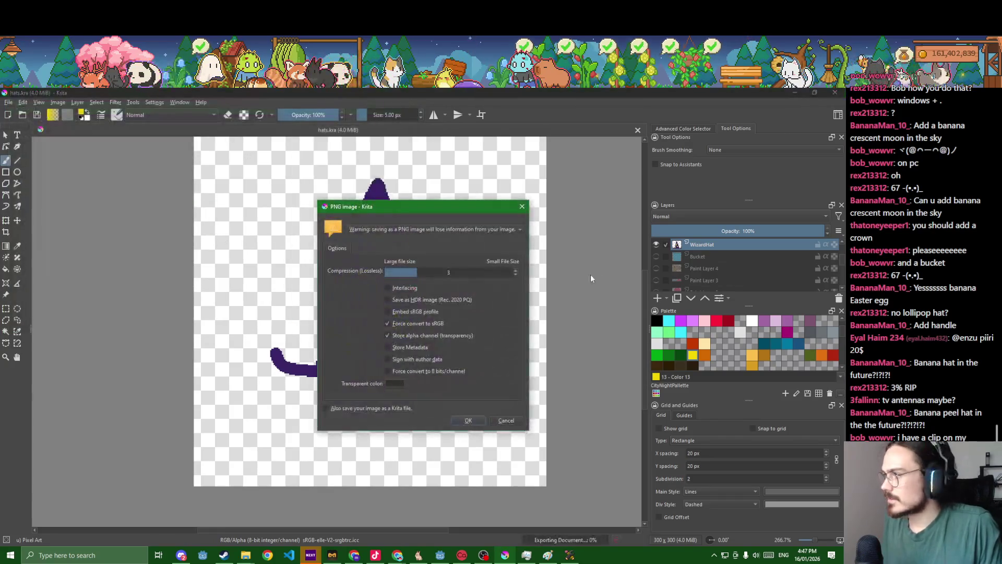
{"action": "key", "text": "Return"}
Show Bucket, hide WizardHat, and export the bucket as bucket_hat.png.
{"action": "left_click", "coordinate": [656, 256]}
{"action": "left_click", "coordinate": [656, 244]}
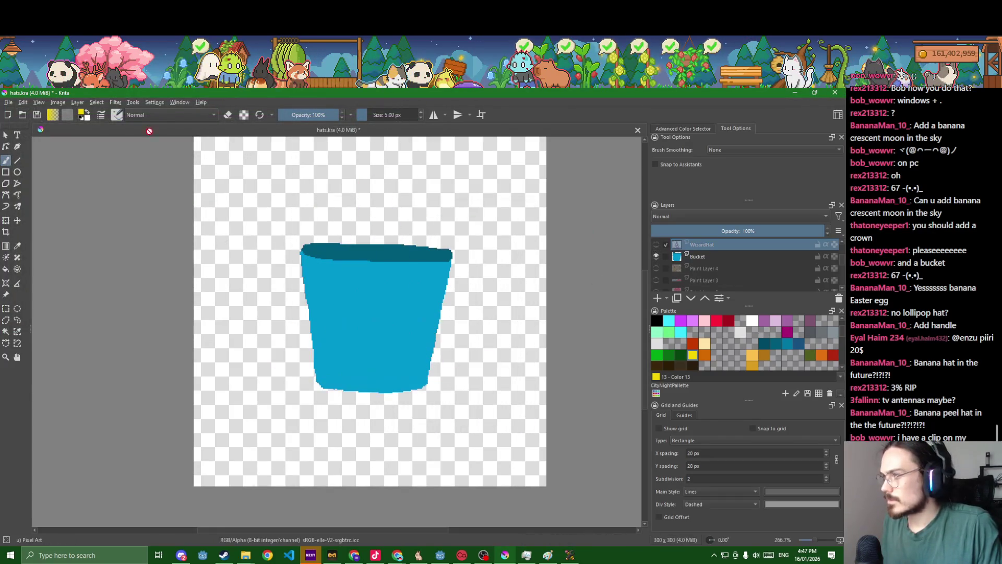
{"action": "left_click", "coordinate": [9, 102]}
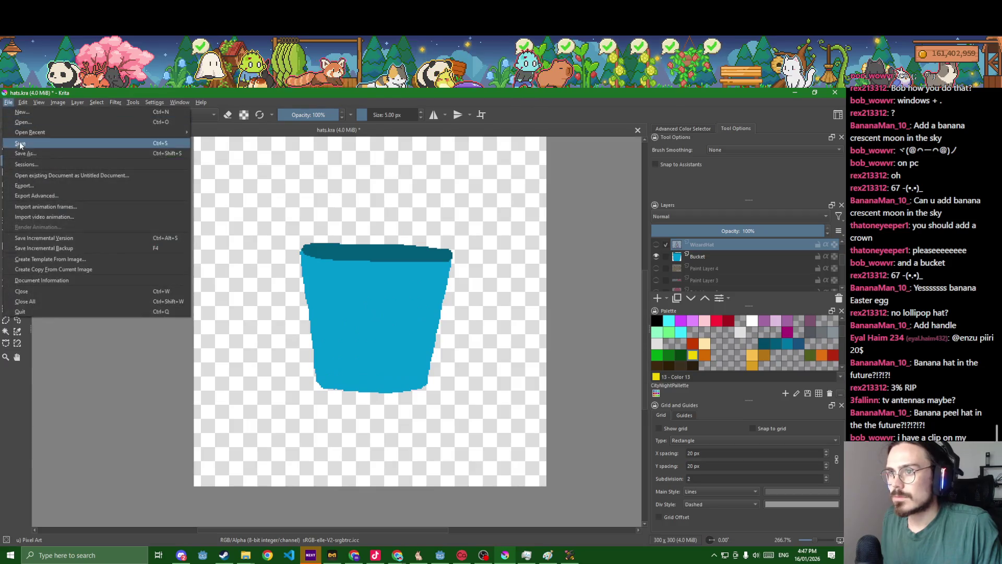
{"action": "left_click", "coordinate": [24, 185]}
{"action": "type", "text": "bucket_hat"}
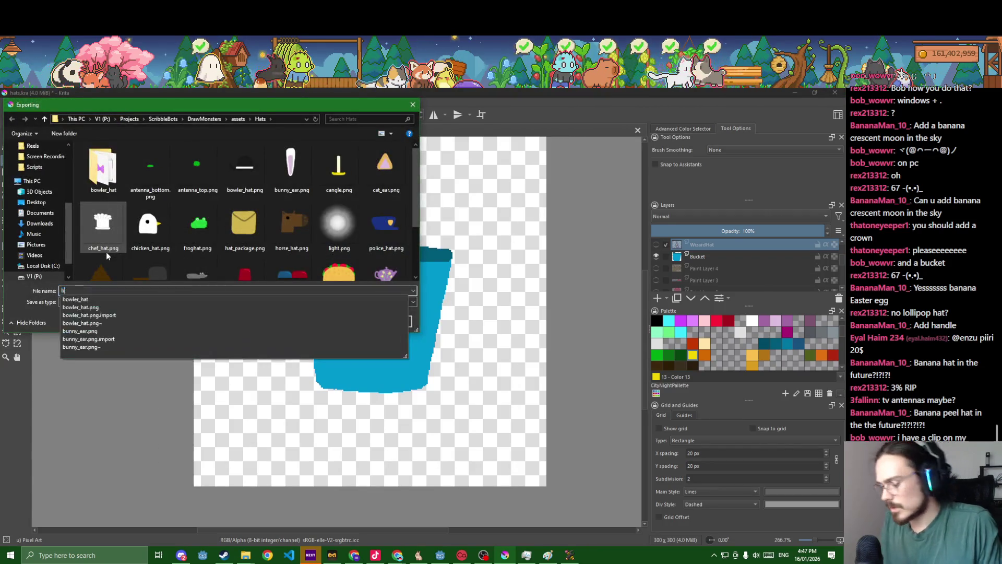
{"action": "key", "text": "Return"}
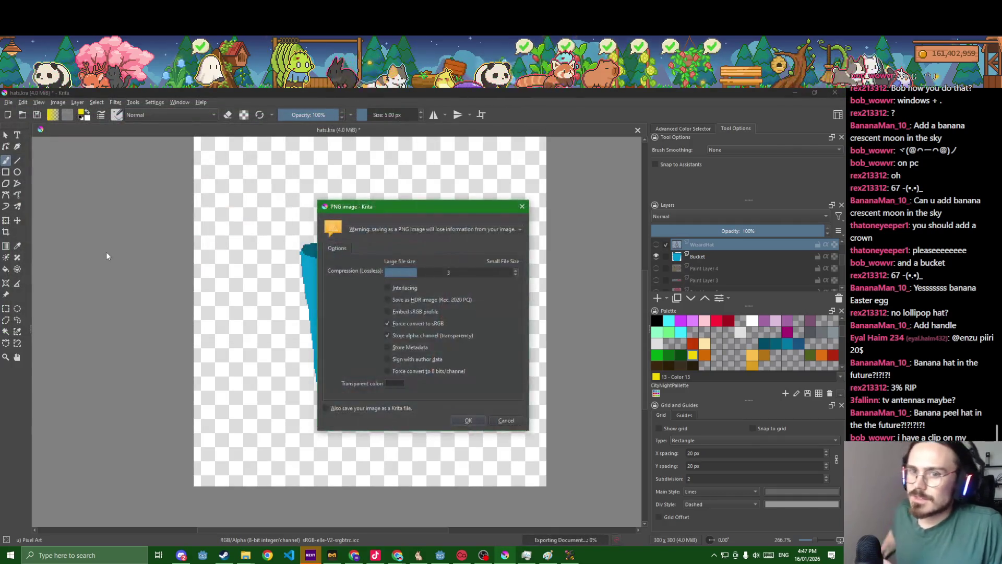
{"action": "key", "text": "Return"}
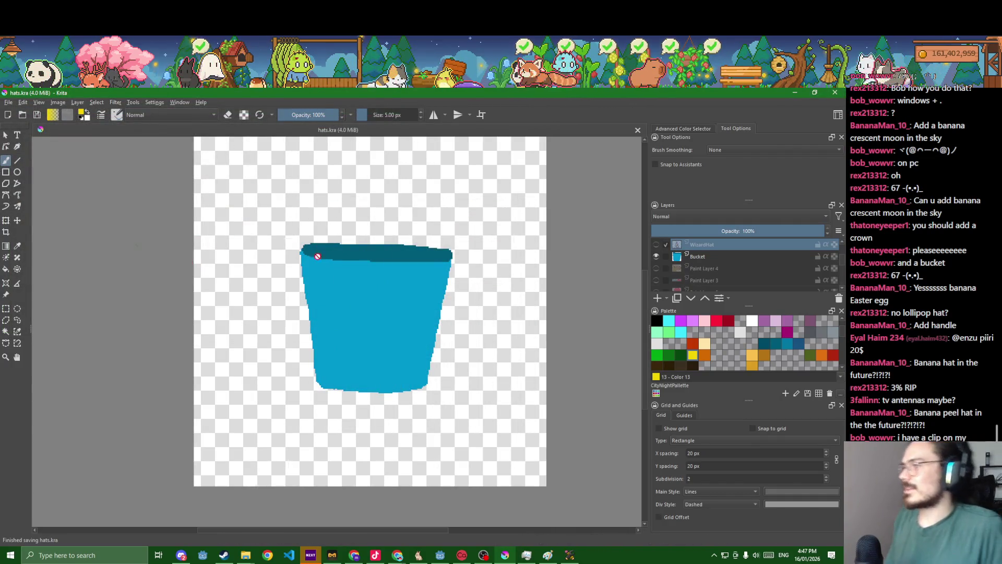
Hide Bucket and add a new top layer named BananaPeel.
{"action": "left_click", "coordinate": [656, 257]}
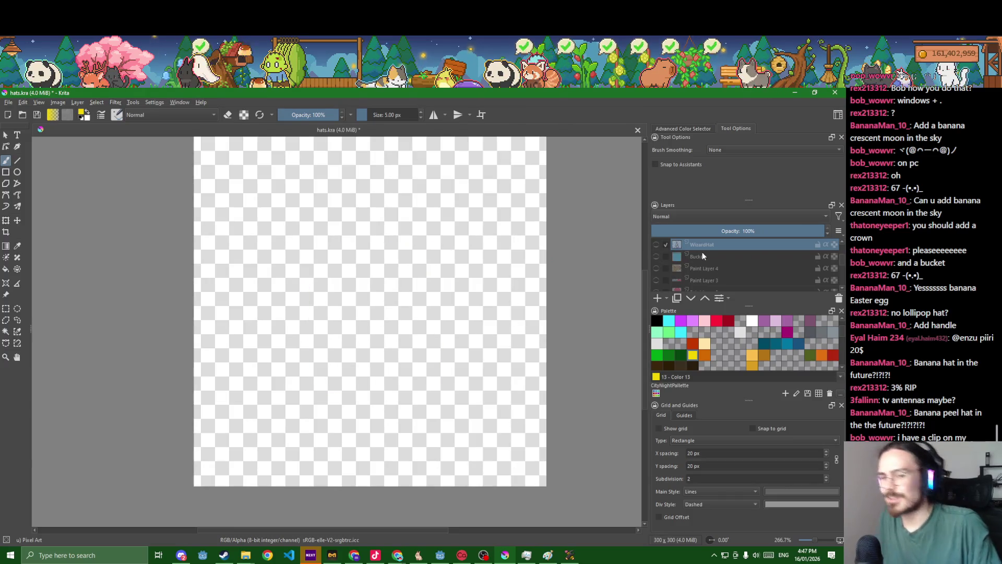
{"action": "mouse_move", "coordinate": [703, 256]}
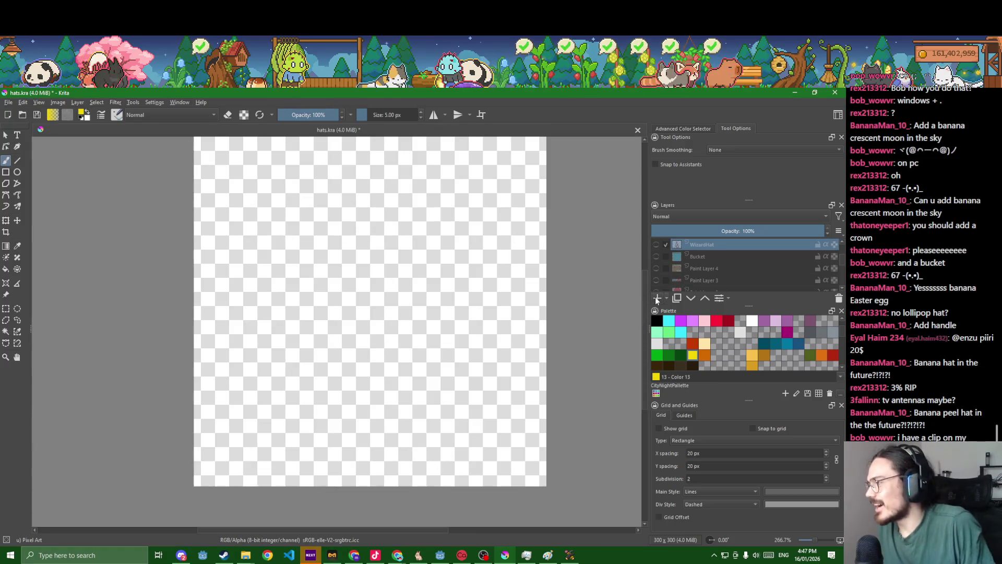
{"action": "left_click", "coordinate": [657, 298]}
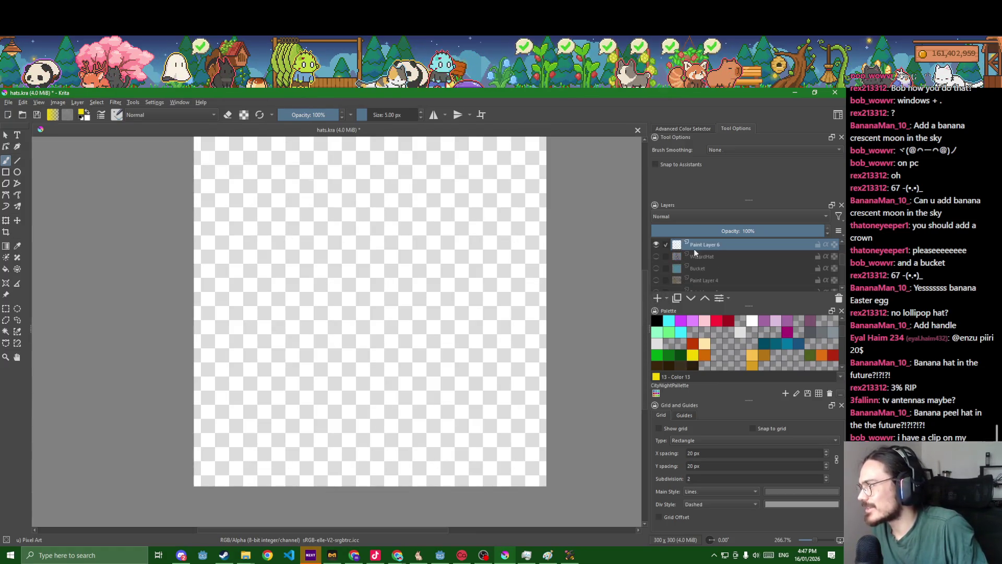
{"action": "double_click", "coordinate": [713, 247]}
{"action": "type", "text": "BananaH"}
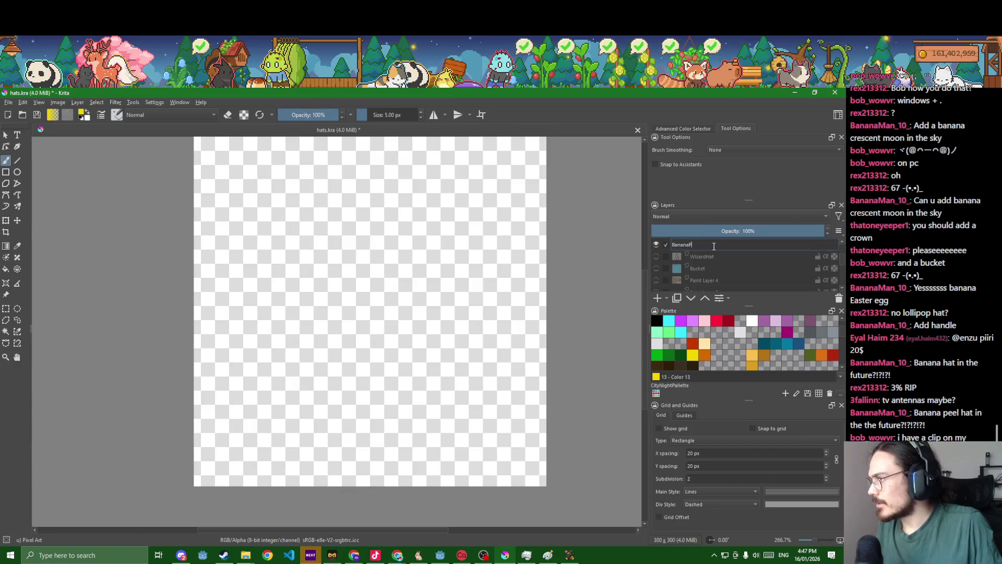
{"action": "type", "text": "eel"}
{"action": "key", "text": "Return"}
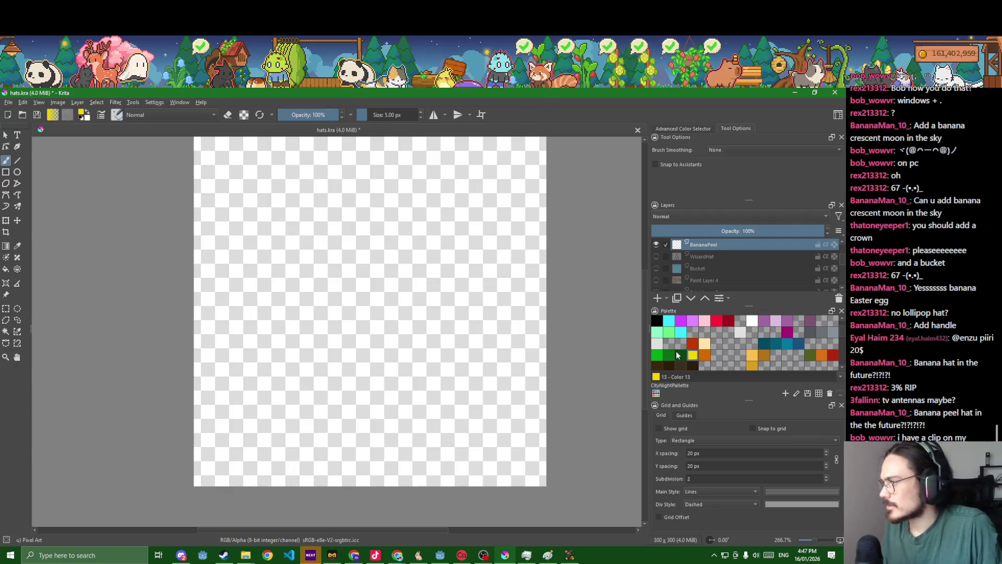
Draw the yellow peel outline with its rounded top and splayed flaps, then fill it solid yellow.
{"action": "left_click_drag", "start_coordinate": [350, 320], "coordinate": [365, 282]}
{"action": "scroll", "coordinate": [360, 287], "scroll_direction": "up", "scroll_amount": 3}
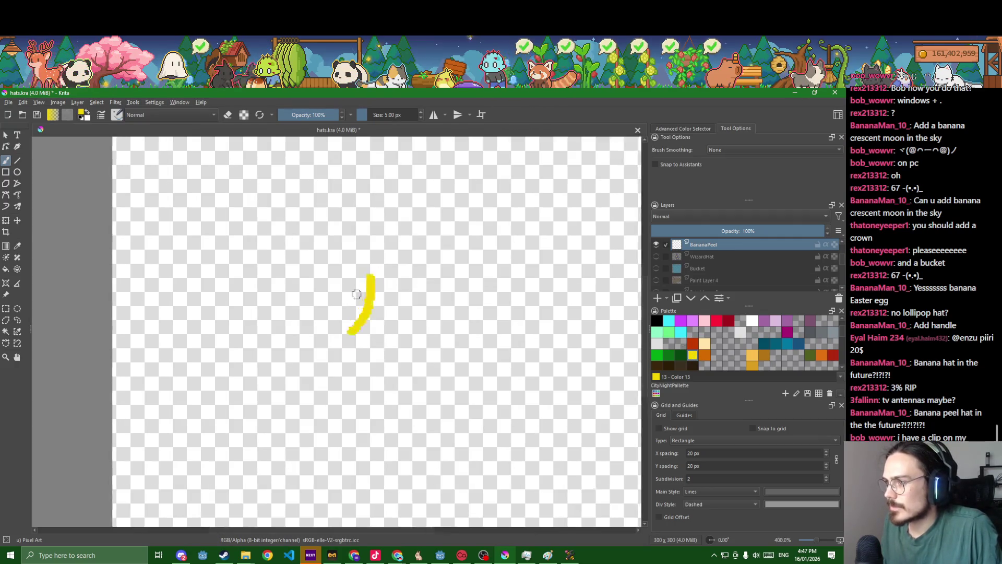
{"action": "scroll", "coordinate": [345, 312], "scroll_direction": "down", "scroll_amount": 2}
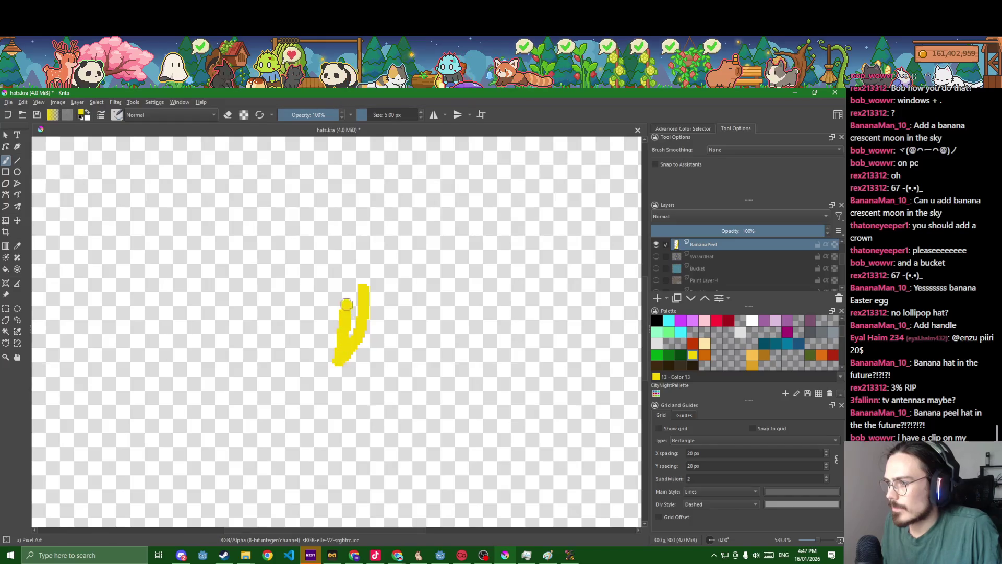
{"action": "mouse_move", "coordinate": [387, 220]}
{"action": "left_mouse_down"}
{"action": "mouse_move", "coordinate": [413, 244]}
{"action": "mouse_move", "coordinate": [416, 290]}
{"action": "mouse_move", "coordinate": [476, 346]}
{"action": "mouse_move", "coordinate": [568, 361]}
{"action": "mouse_move", "coordinate": [433, 351]}
{"action": "mouse_move", "coordinate": [543, 390]}
{"action": "mouse_move", "coordinate": [407, 365]}
{"action": "mouse_move", "coordinate": [270, 404]}
{"action": "left_mouse_up"}
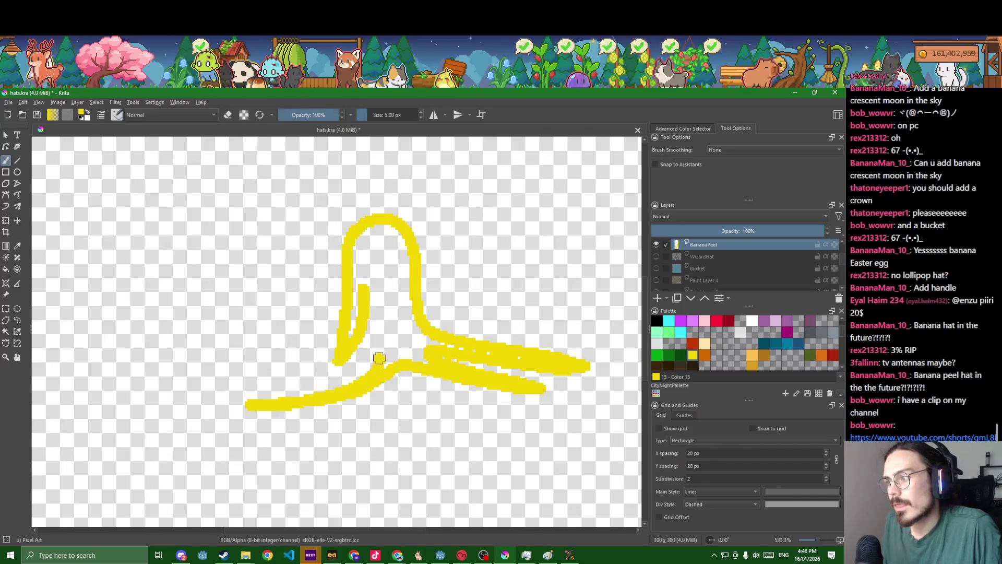
{"action": "mouse_move", "coordinate": [380, 358]}
{"action": "left_mouse_down"}
{"action": "mouse_move", "coordinate": [211, 366]}
{"action": "mouse_move", "coordinate": [348, 345]}
{"action": "left_mouse_up"}
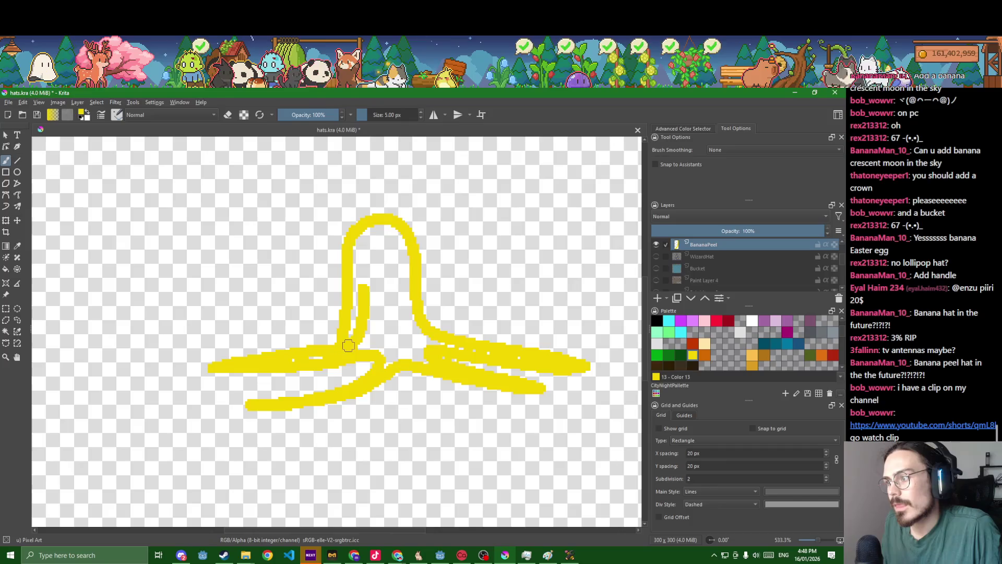
{"action": "left_click", "coordinate": [380, 322]}
{"action": "key", "text": "b"}
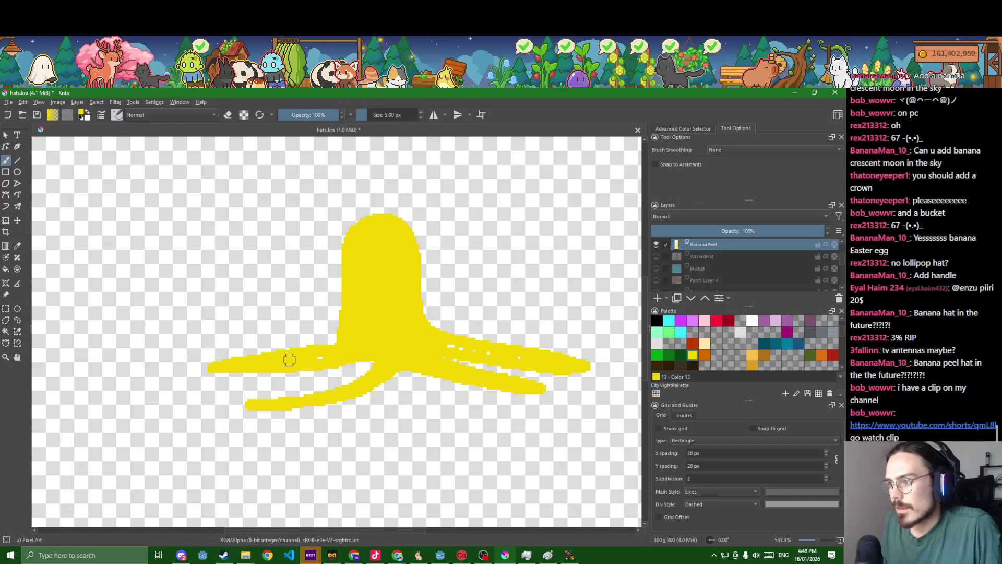